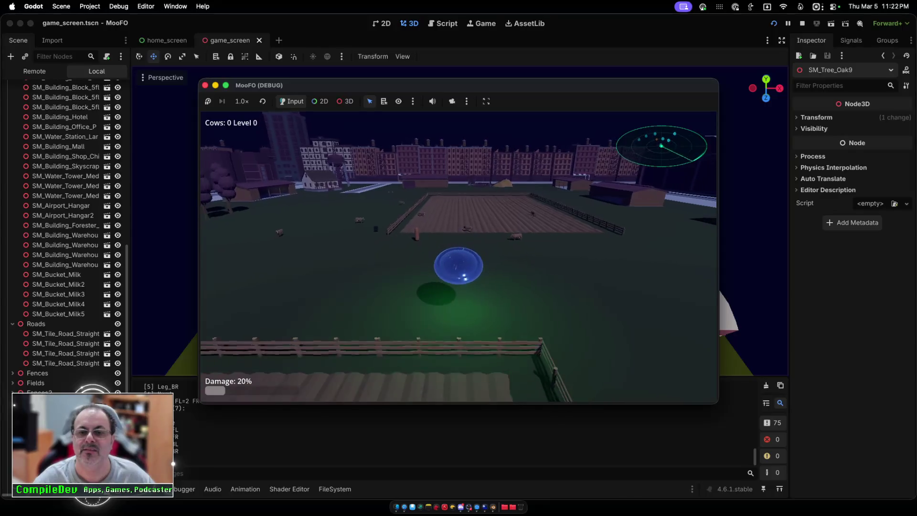
Step: Fly the UFO right across the farm, then stop the running MooFO game
key(d)
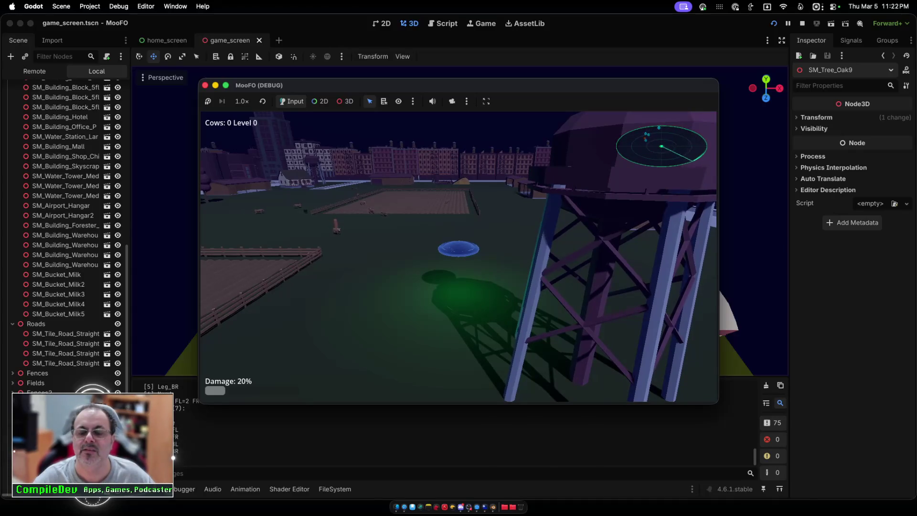
key(super+q)
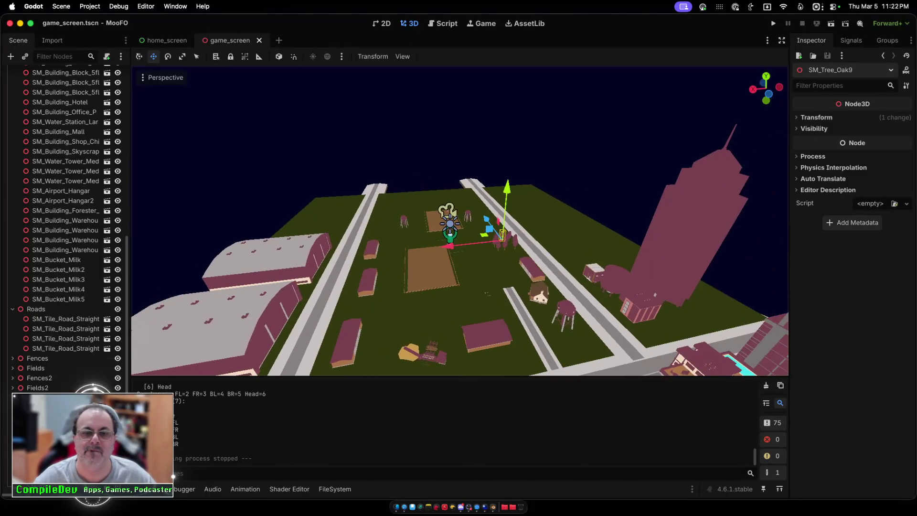
Step: Duplicate the oak tree into SM_Tree_Oak10 and move it onto the left field
scroll(460, 222, up, 3)
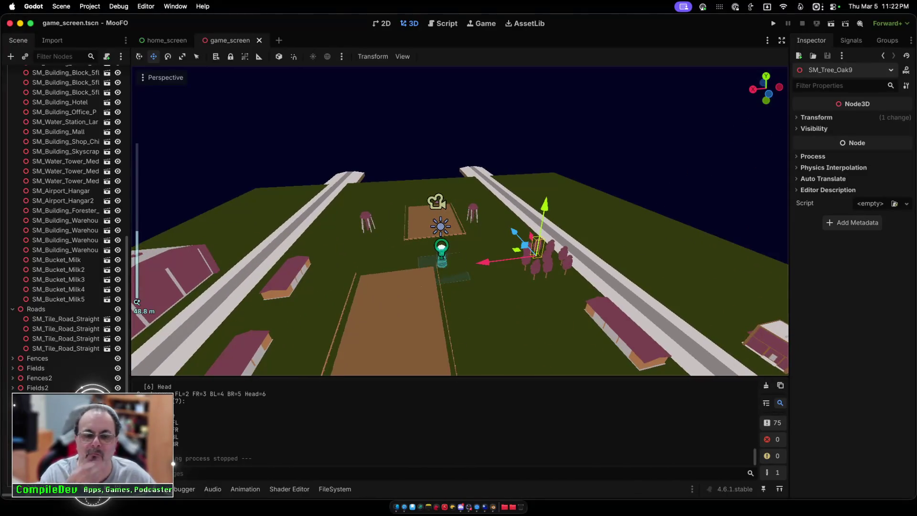
click(335, 488)
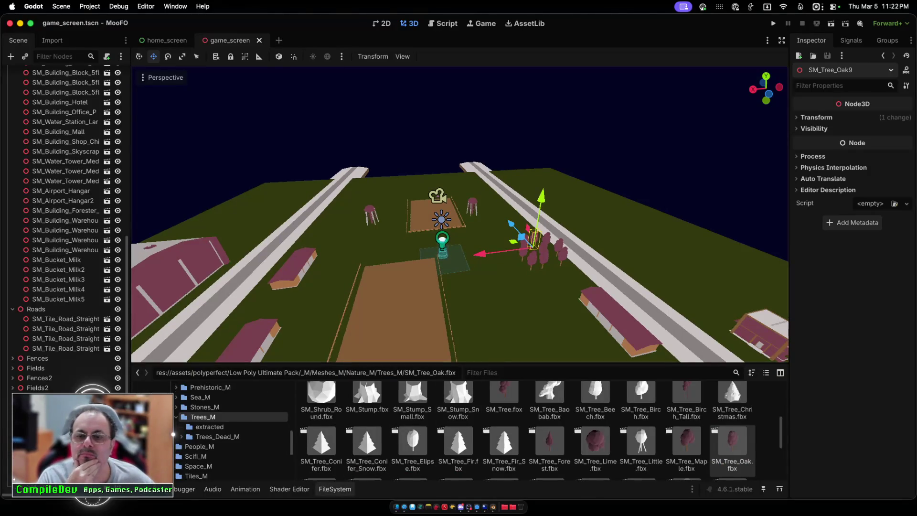
key(super+z)
key(super+d)
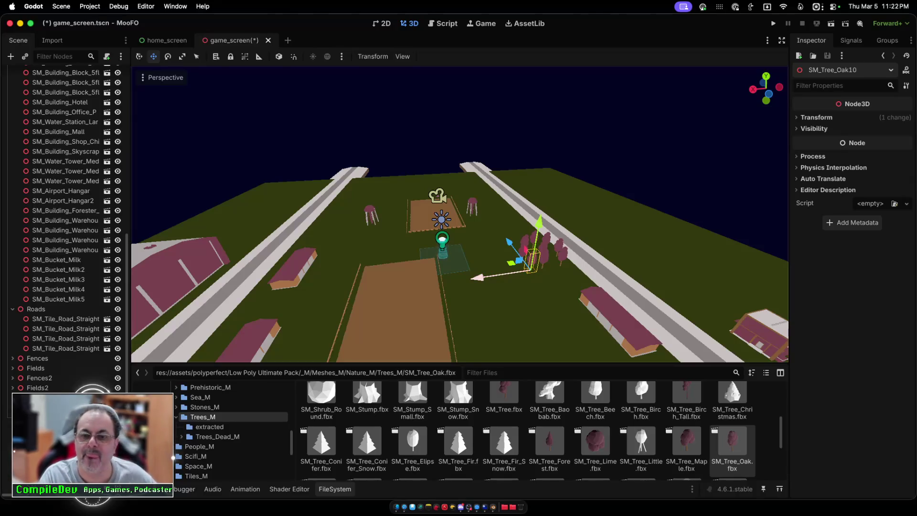
mouse_move(530, 260)
mouse_down()
mouse_move(313, 279)
mouse_move(324, 287)
mouse_move(369, 189)
mouse_up()
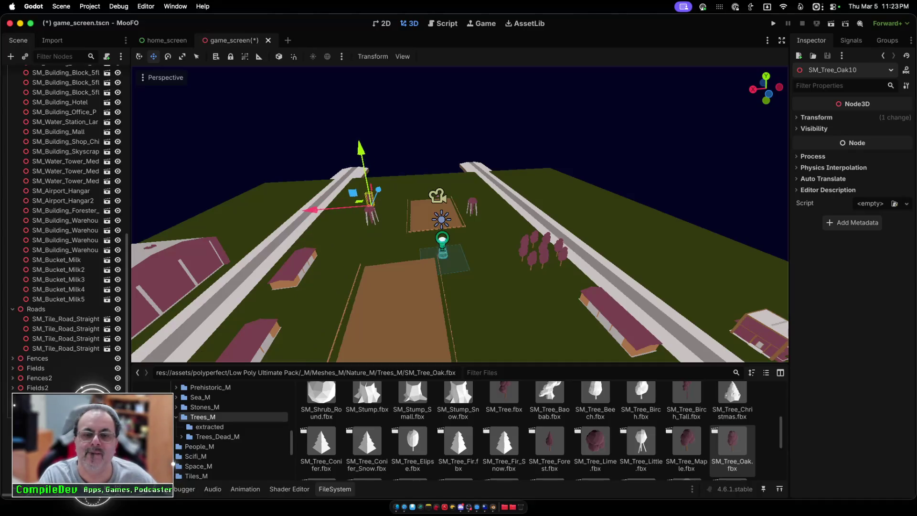
Step: Scroll sideways through the Trees_M meshes in the FileSystem dock
scroll(458, 214, right, 5)
scroll(458, 215, right, 10)
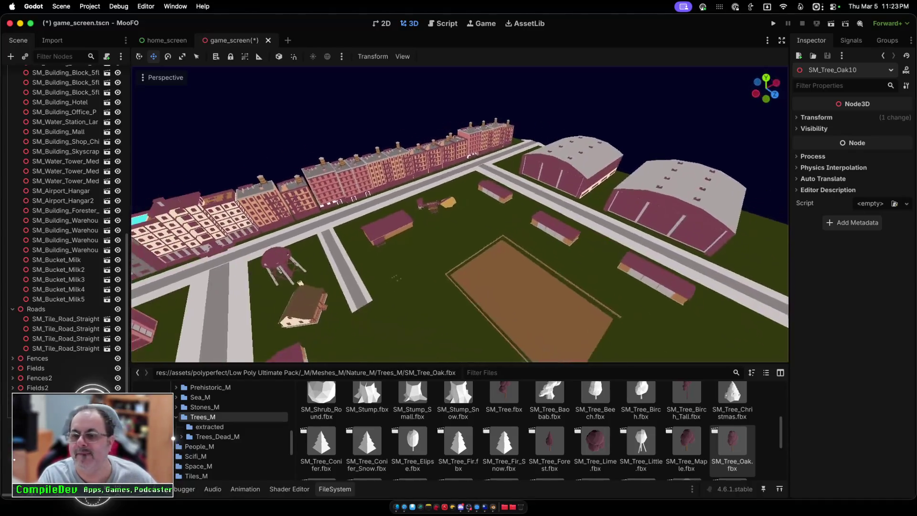
scroll(459, 214, right, 5)
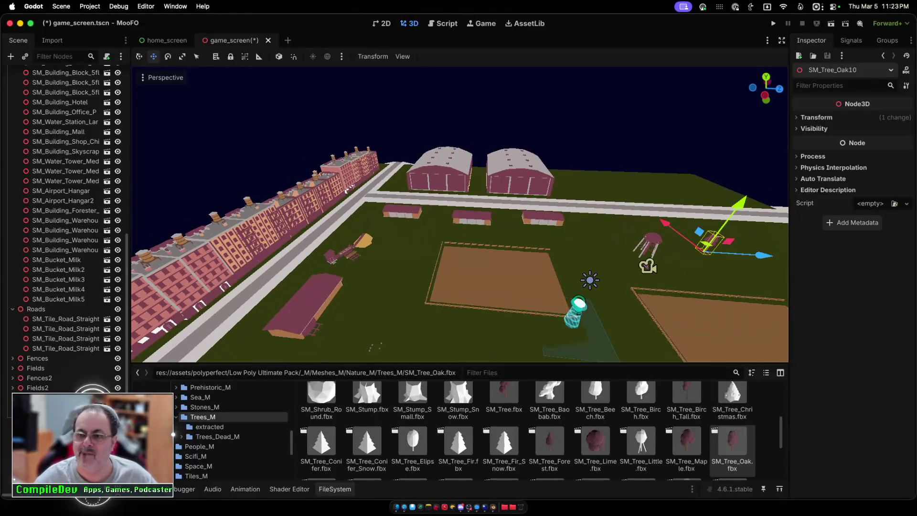
scroll(460, 215, right, 10)
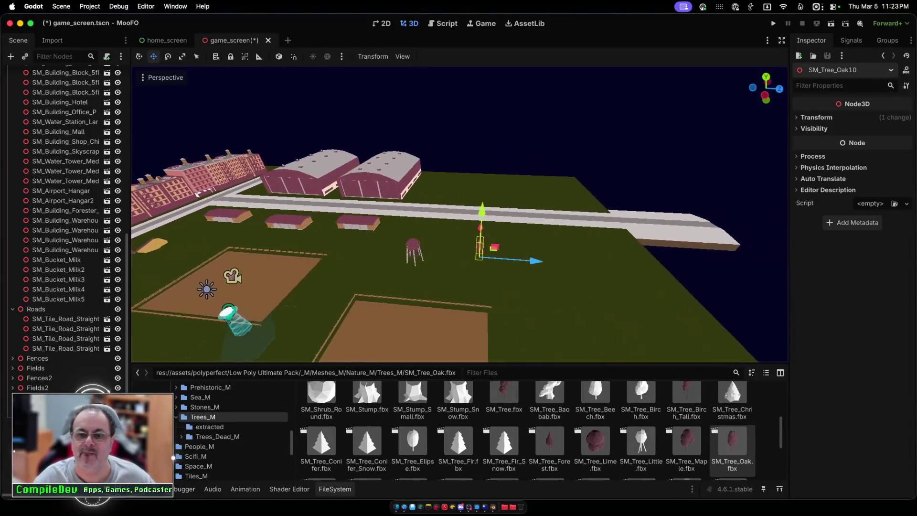
scroll(460, 215, right, 10)
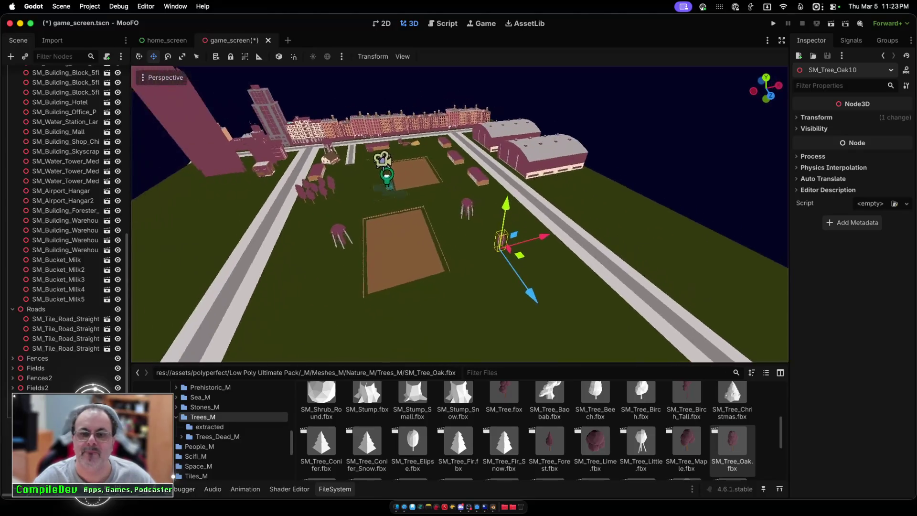
scroll(460, 215, right, 2)
Step: Nudge the oak copy along Z and X beside the dirt fields
mouse_move(543, 330)
mouse_down()
mouse_move(554, 306)
mouse_move(543, 266)
mouse_up()
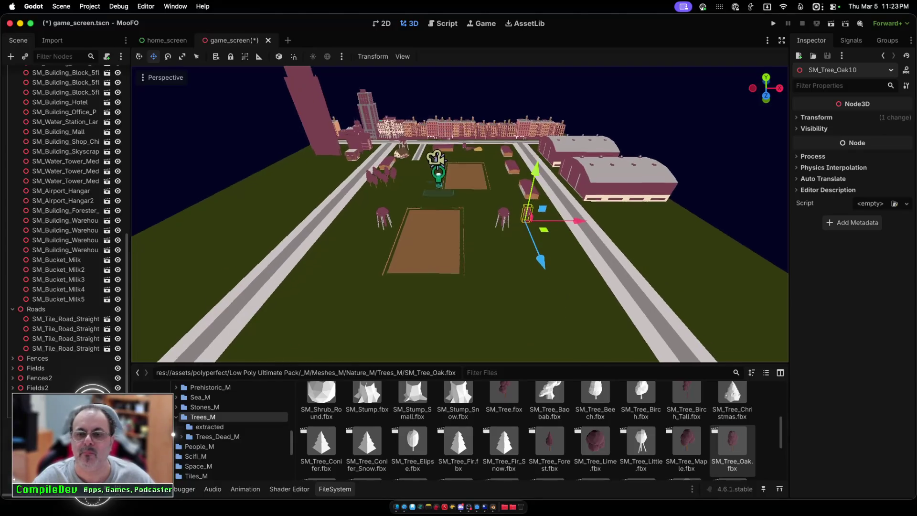
scroll(543, 266, down, 2)
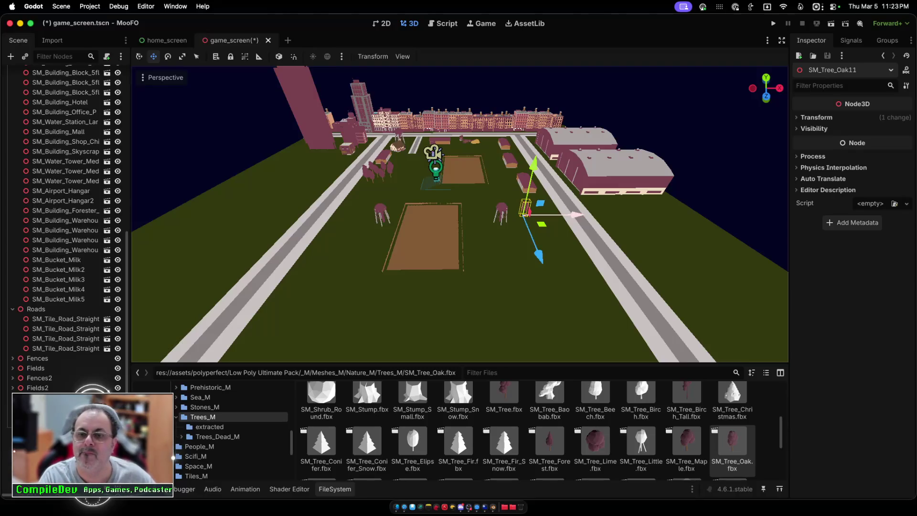
drag(575, 214, 592, 215)
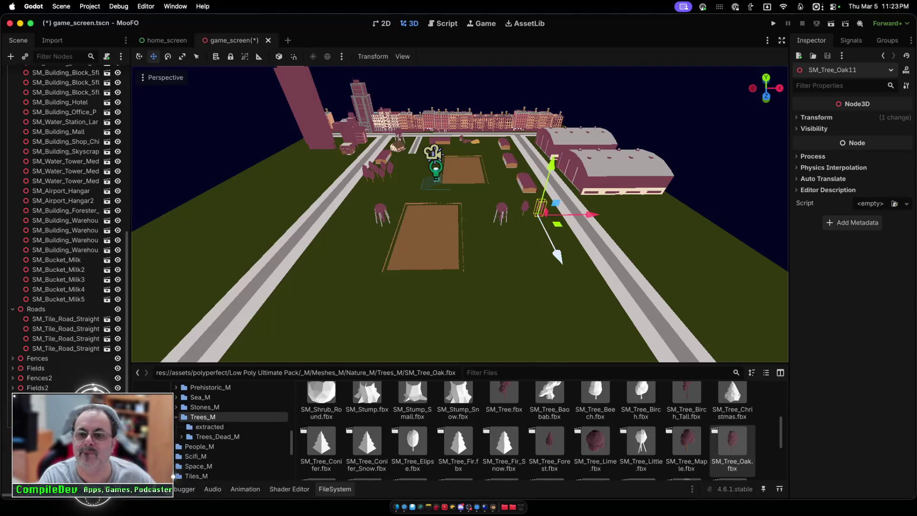
drag(557, 255, 560, 262)
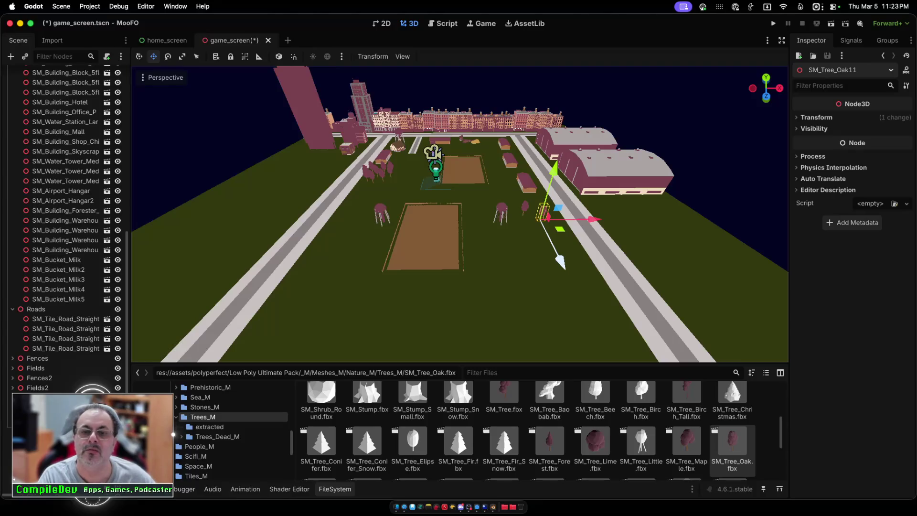
Step: Move the newest oak far left beside the left road, then save and run the game
drag(592, 218, 399, 221)
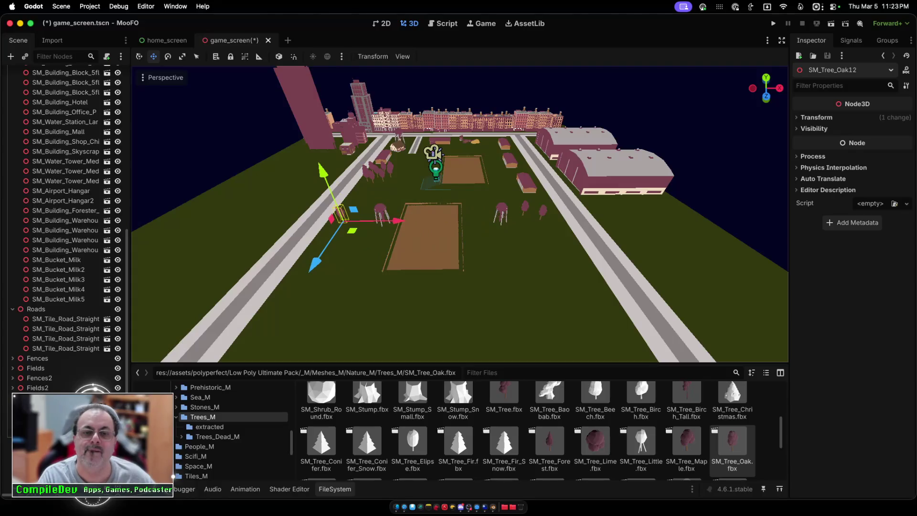
drag(315, 263, 328, 269)
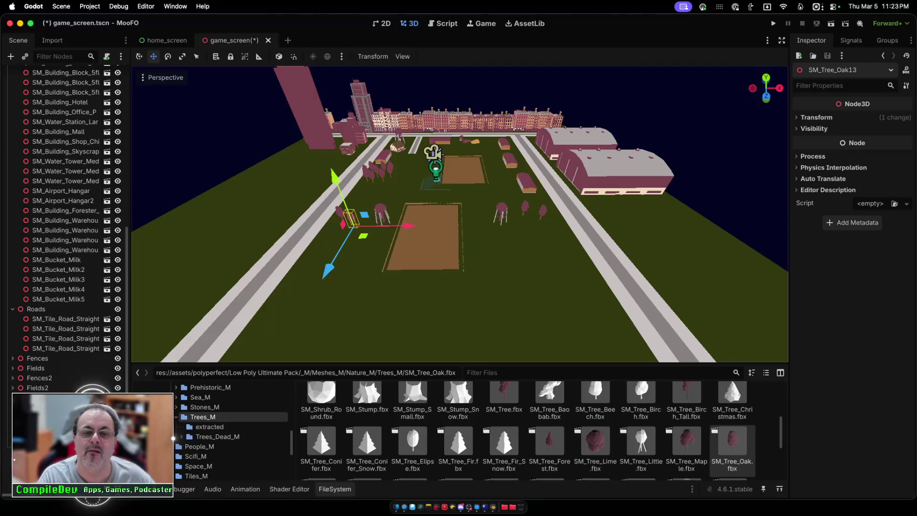
drag(406, 225, 414, 226)
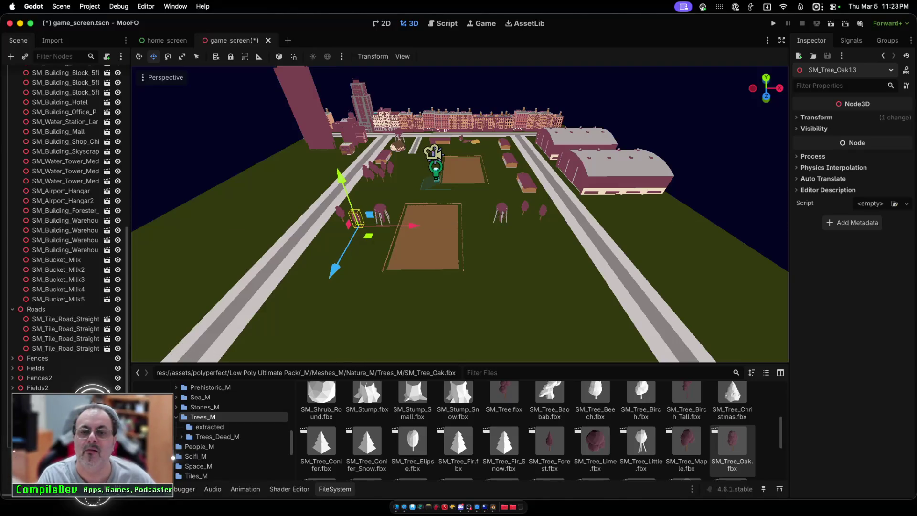
scroll(413, 225, up, 5)
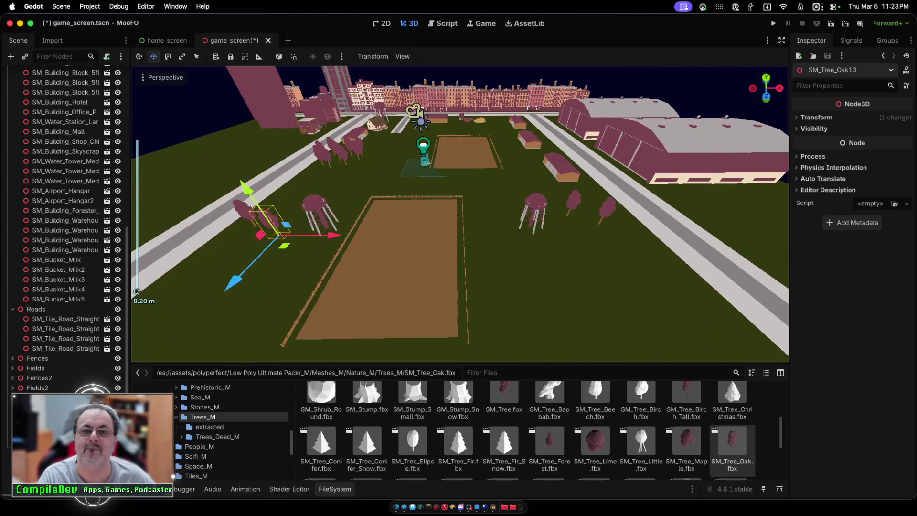
scroll(413, 225, up, 2)
key(super+b)
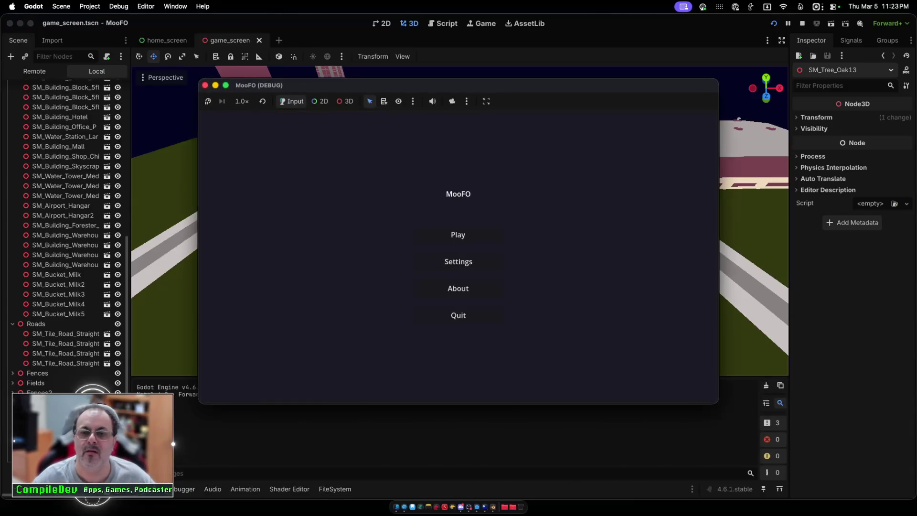
Step: Play MooFO, fly the UFO back-left then right over the farm, stop, and select SM_Tree_Oak11
click(457, 234)
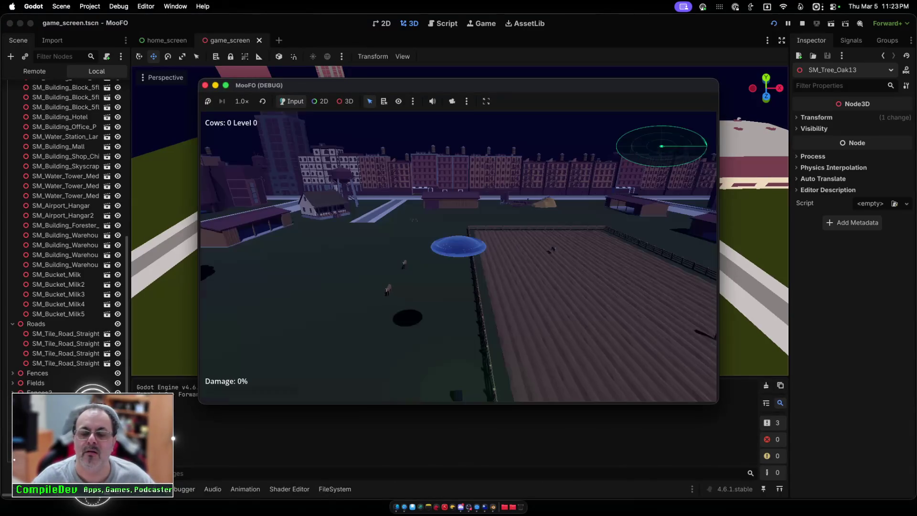
key(Down)
key(Left)
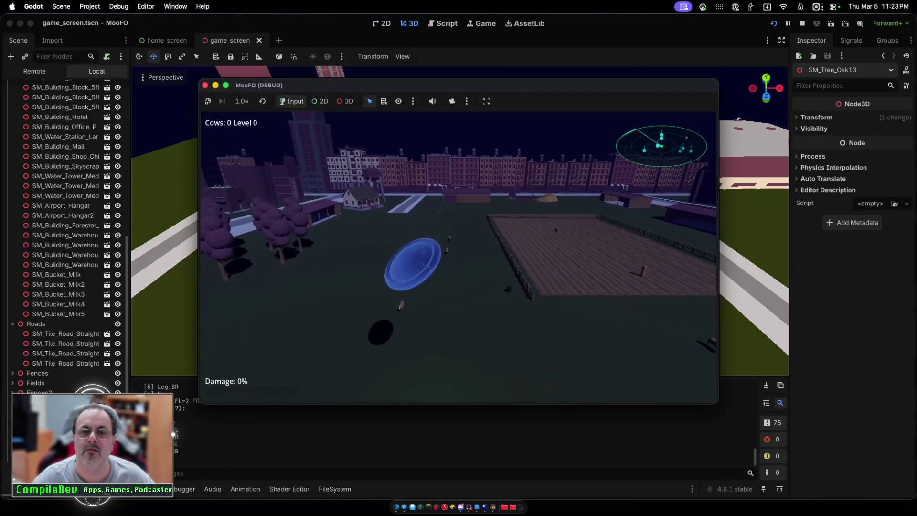
key(Down)
key(Left)
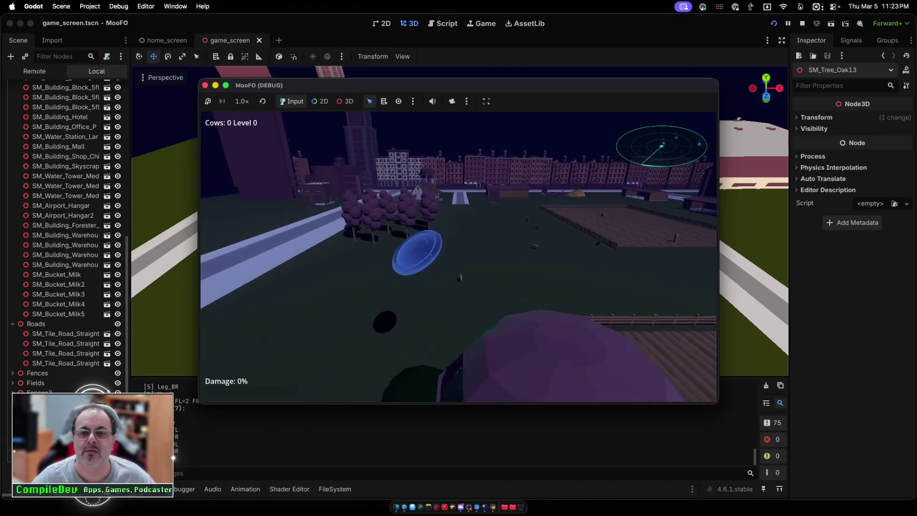
key(Right)
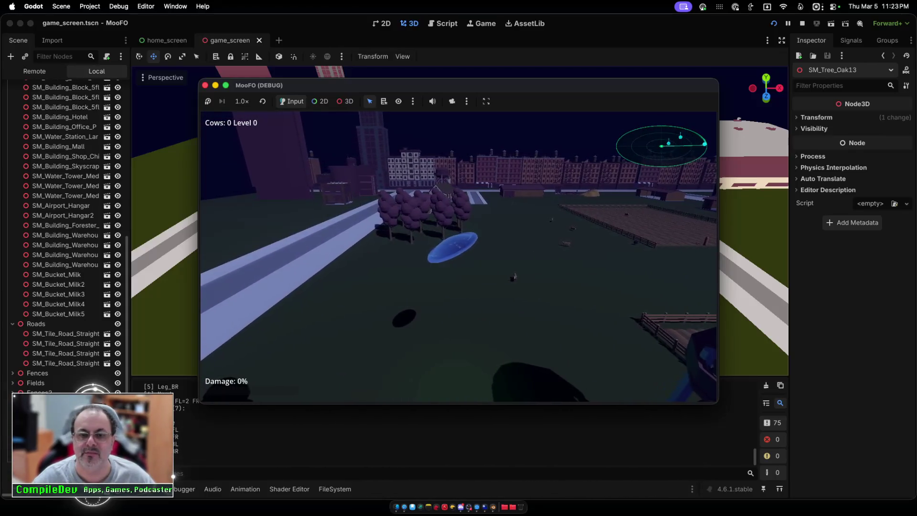
key(Right)
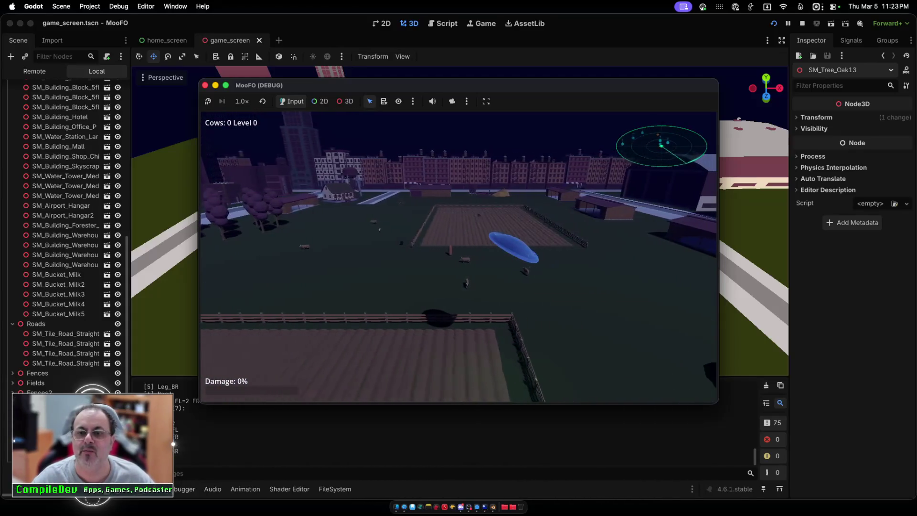
key(Right)
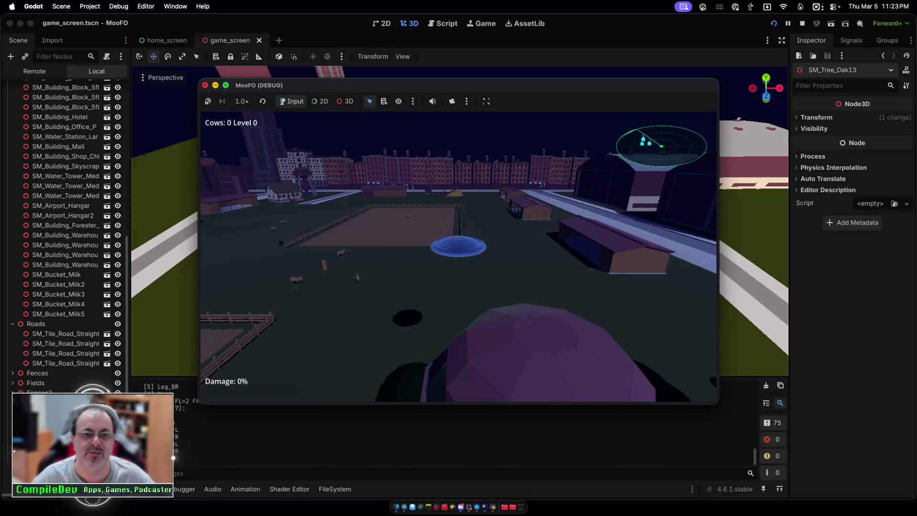
key(super+period)
click(613, 217)
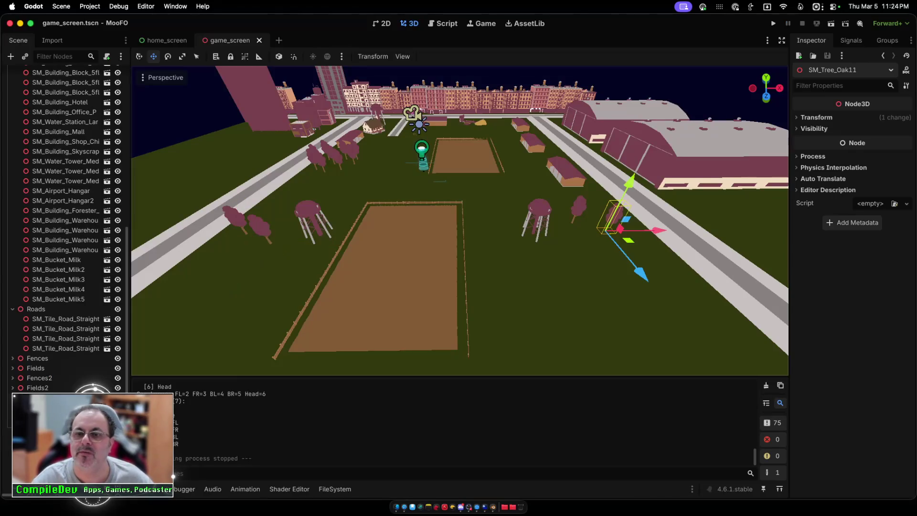
Step: Drag the selected oak, SM_Tree_Oak13 and SM_Tree_Oak12 into new spots beside the roads
mouse_move(616, 220)
mouse_down()
mouse_move(579, 212)
mouse_move(611, 209)
mouse_up()
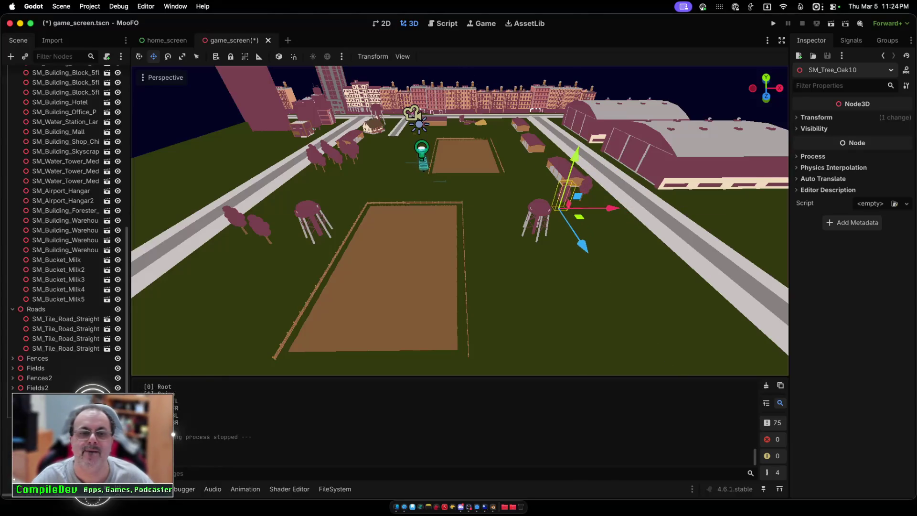
click(258, 227)
drag(260, 229, 303, 193)
click(234, 222)
drag(197, 275, 266, 219)
Step: Save, launch MooFO and fly the UFO forward, left and right over the field, then quit
key(super+b)
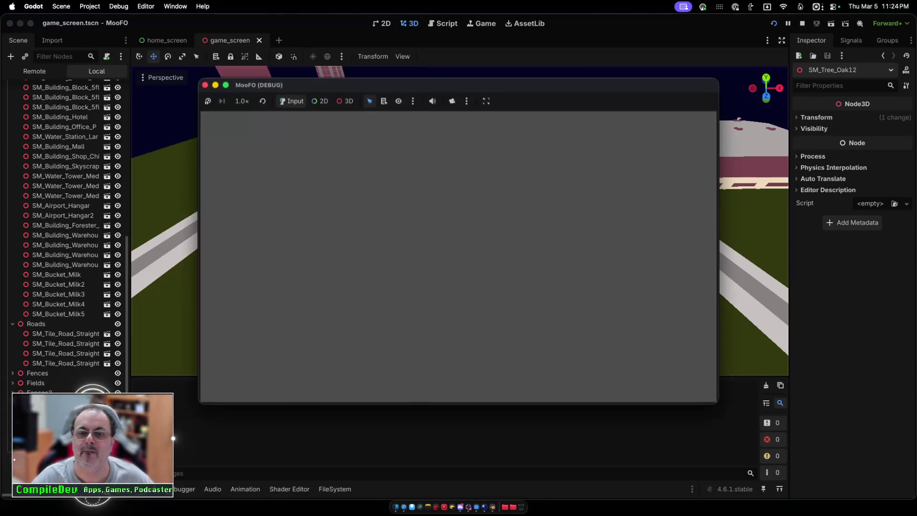
key(Return)
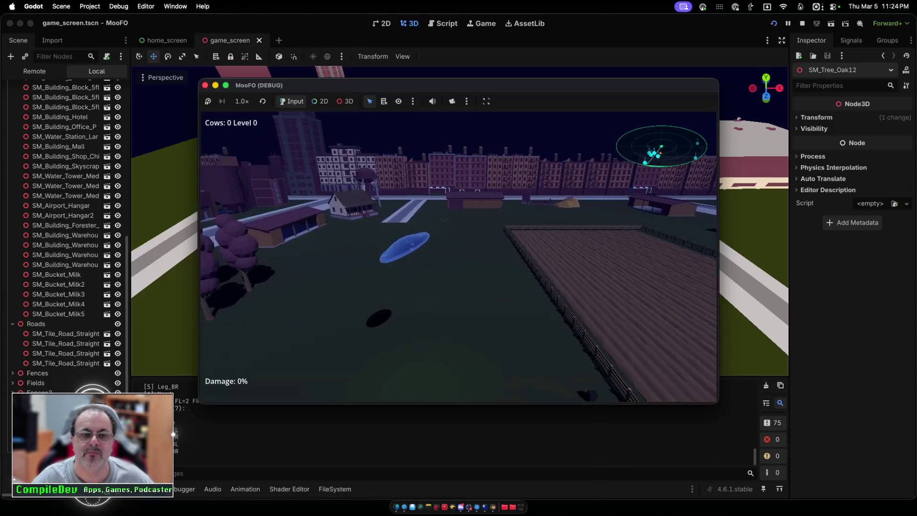
key(w)
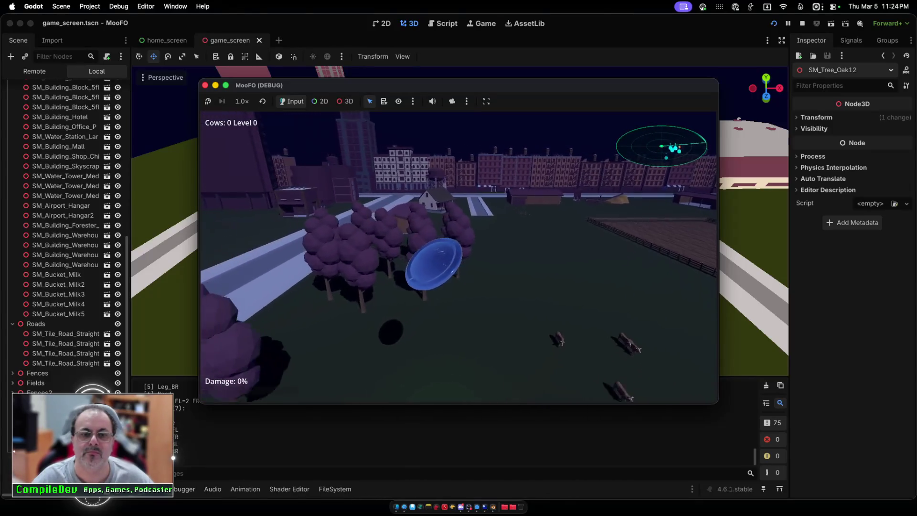
key(a)
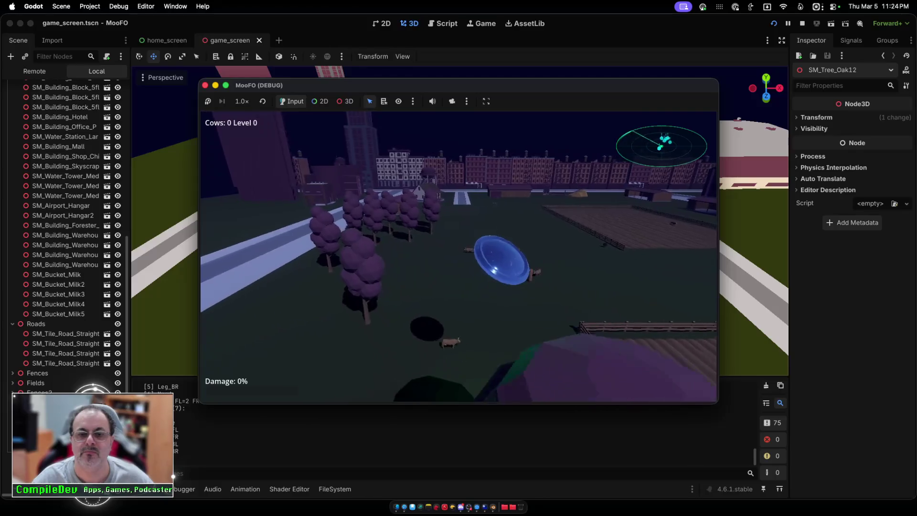
key(d)
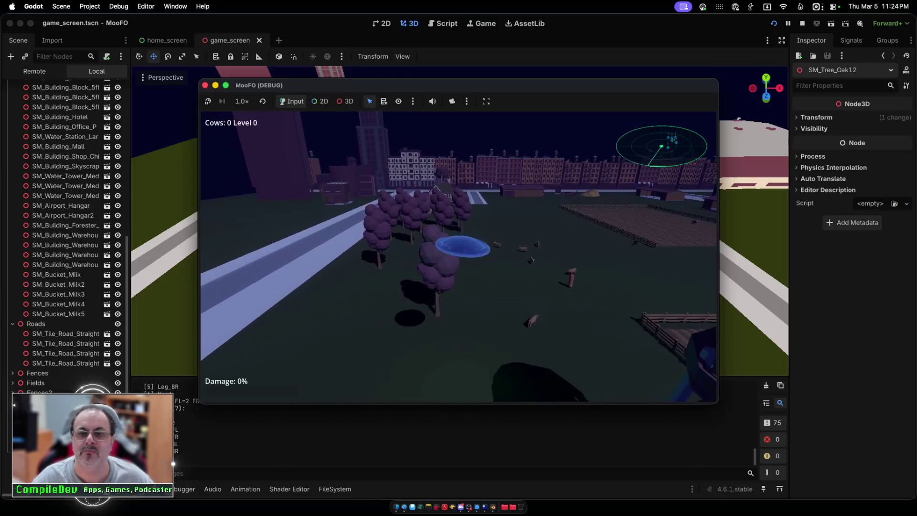
key(d)
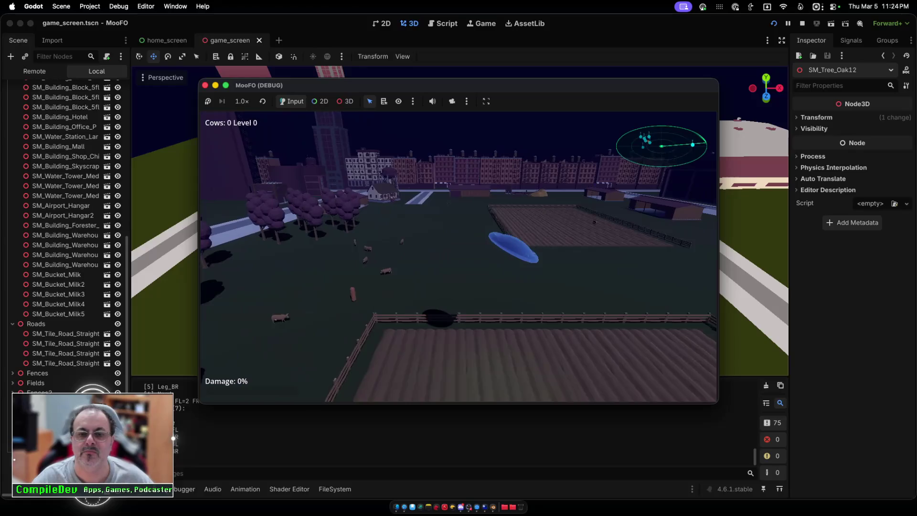
key(d)
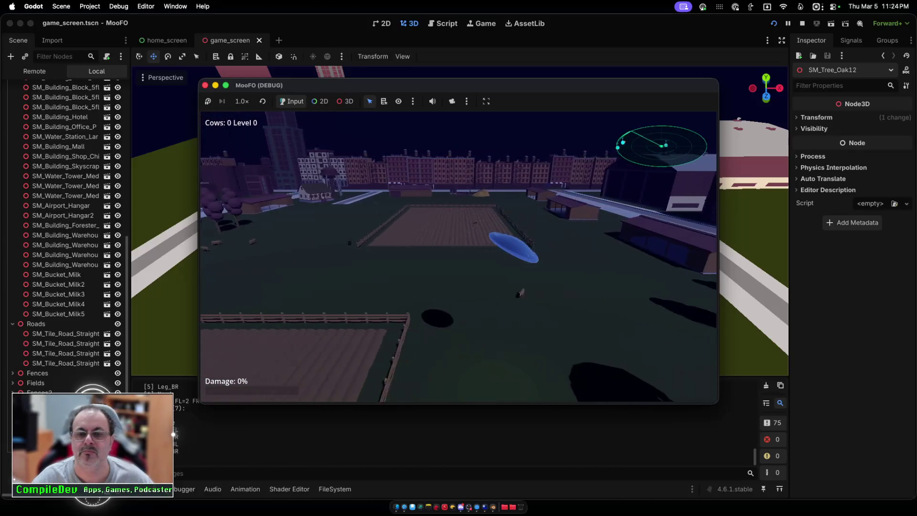
key(w)
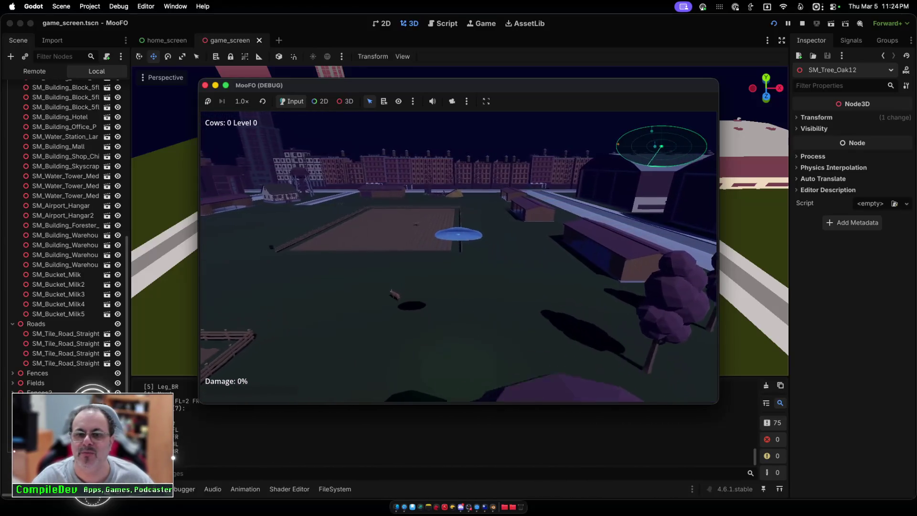
key(a)
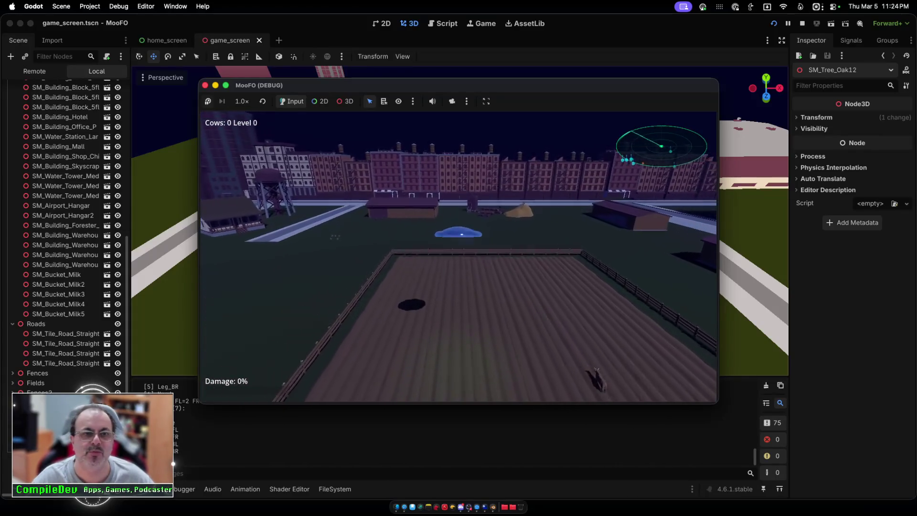
key(Escape)
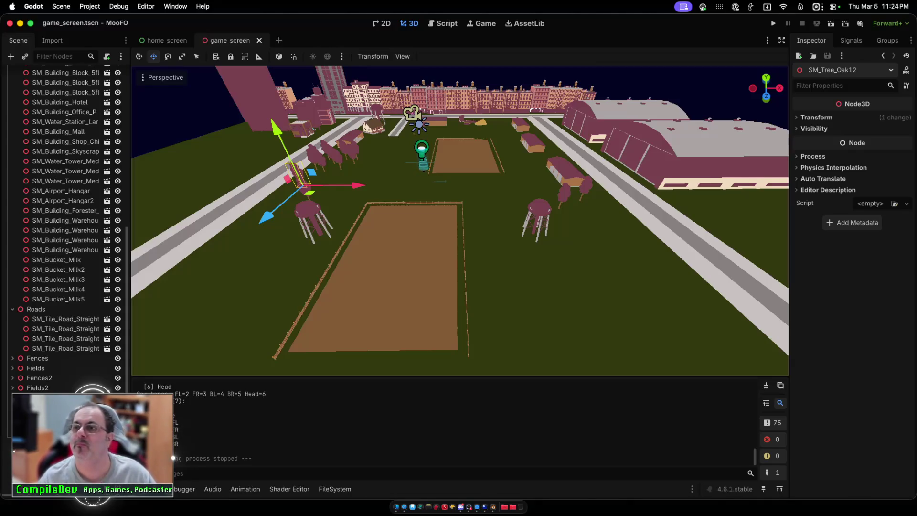
scroll(459, 220, up, 3)
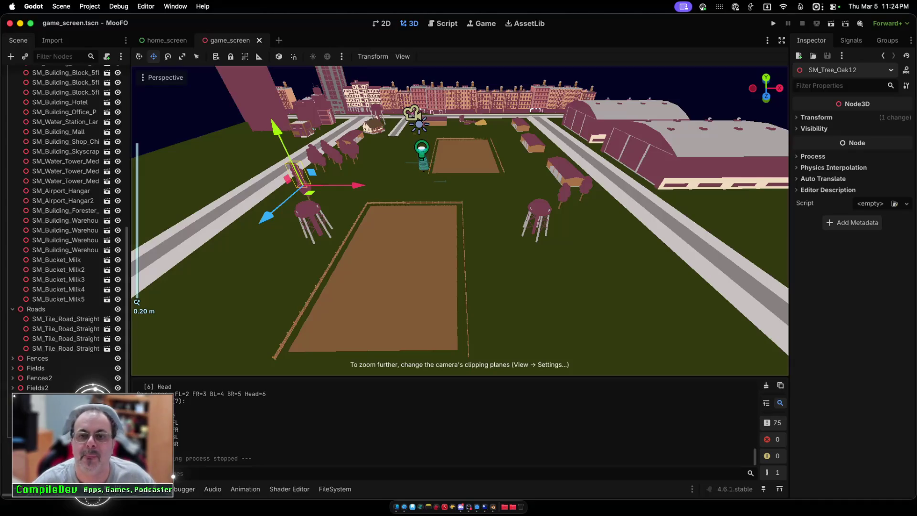
scroll(460, 220, up, 2)
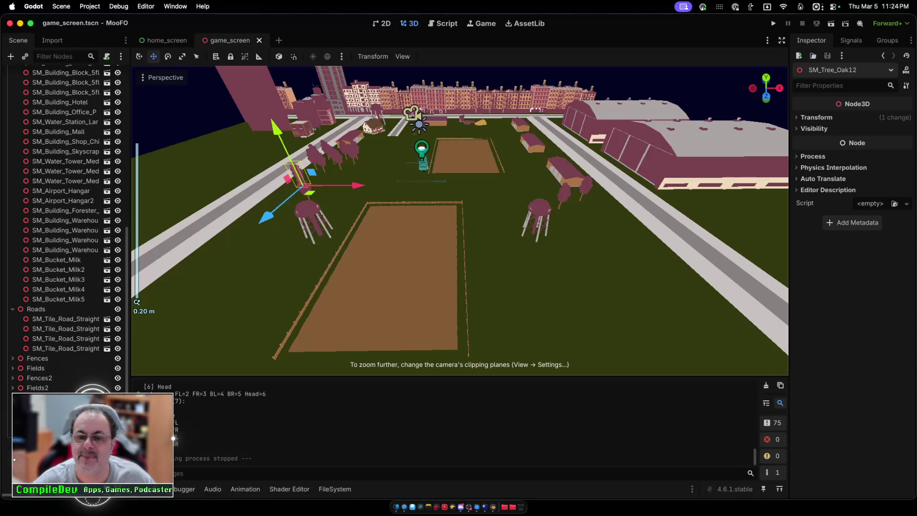
scroll(460, 220, down, 15)
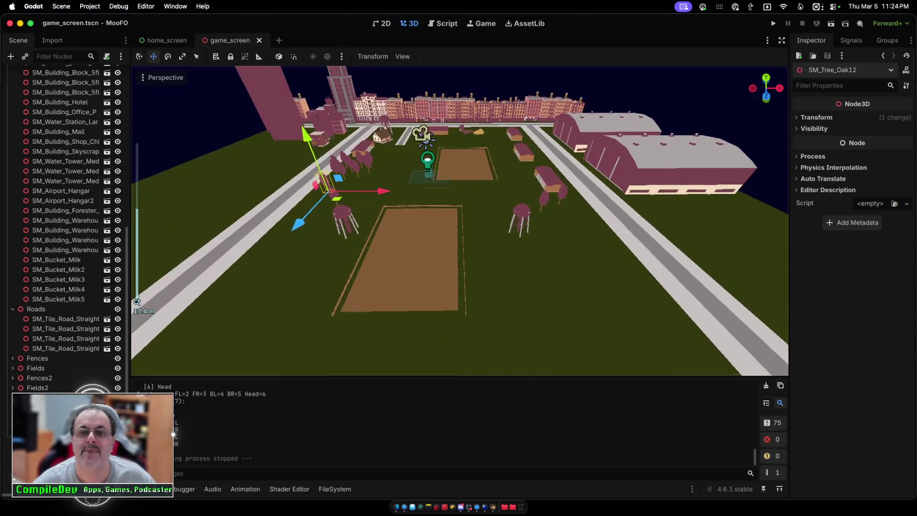
scroll(459, 221, up, 15)
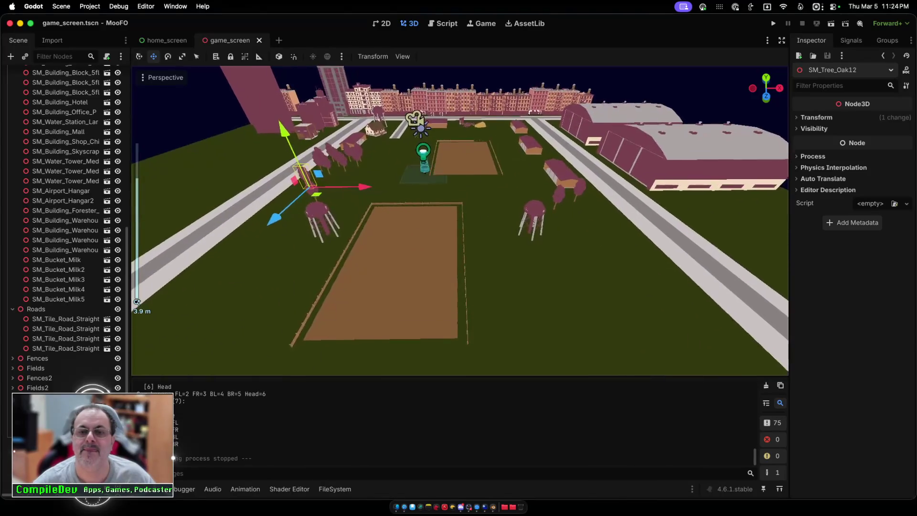
scroll(459, 221, down, 15)
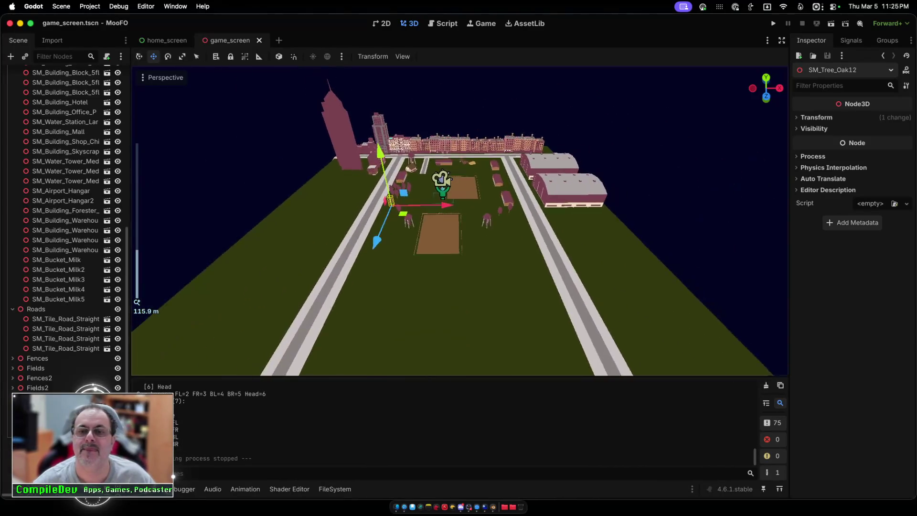
scroll(460, 221, up, 10)
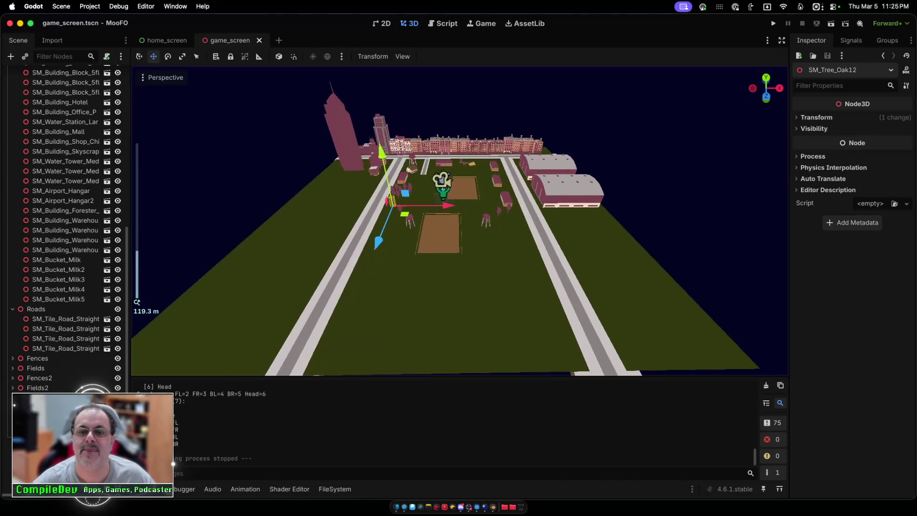
scroll(459, 221, up, 8)
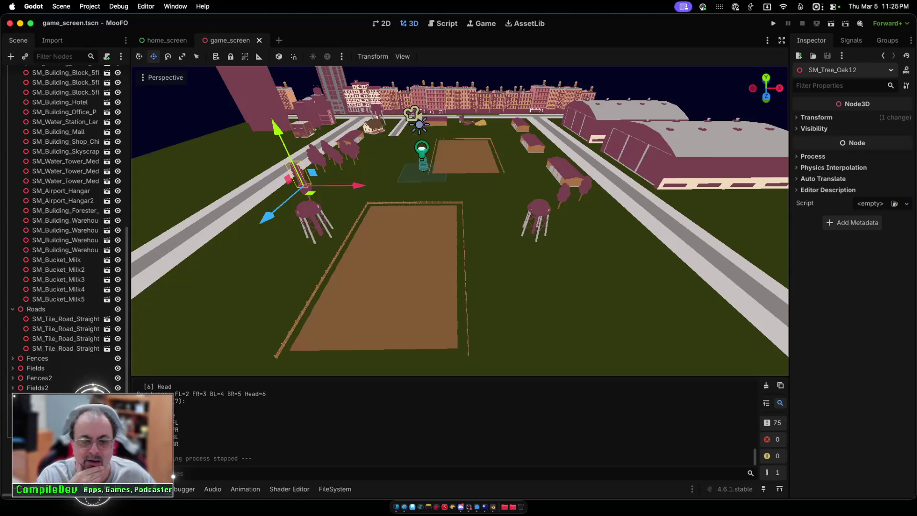
Step: Collapse Trees_M and Nature_M, select People_M, and filter the files on 'farmer'
click(334, 489)
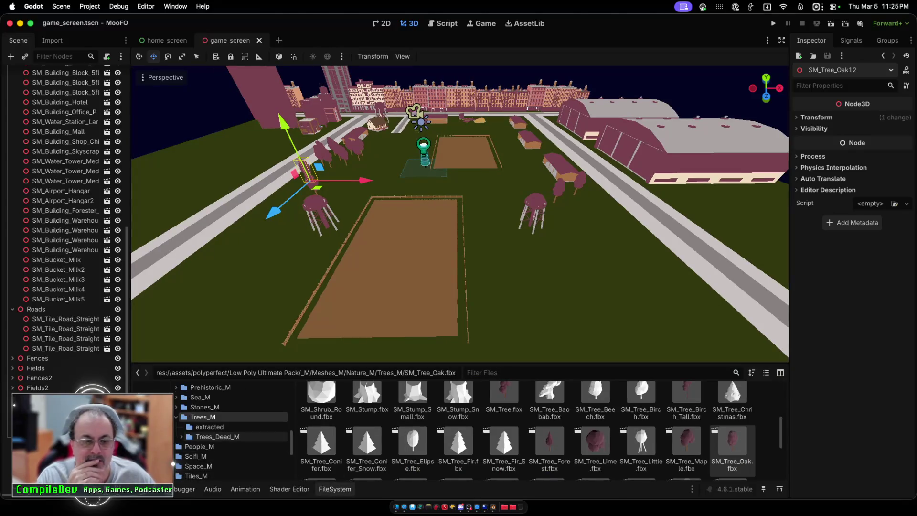
key(Left)
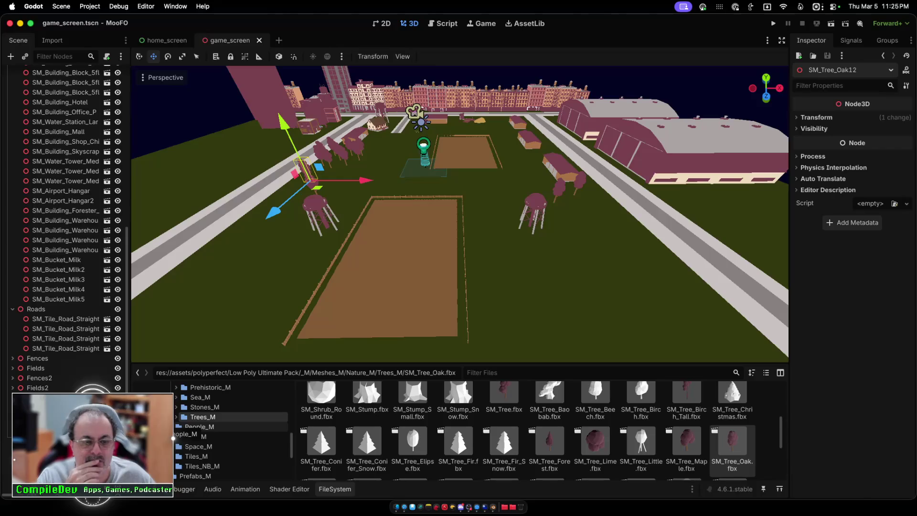
scroll(229, 430, up, 2)
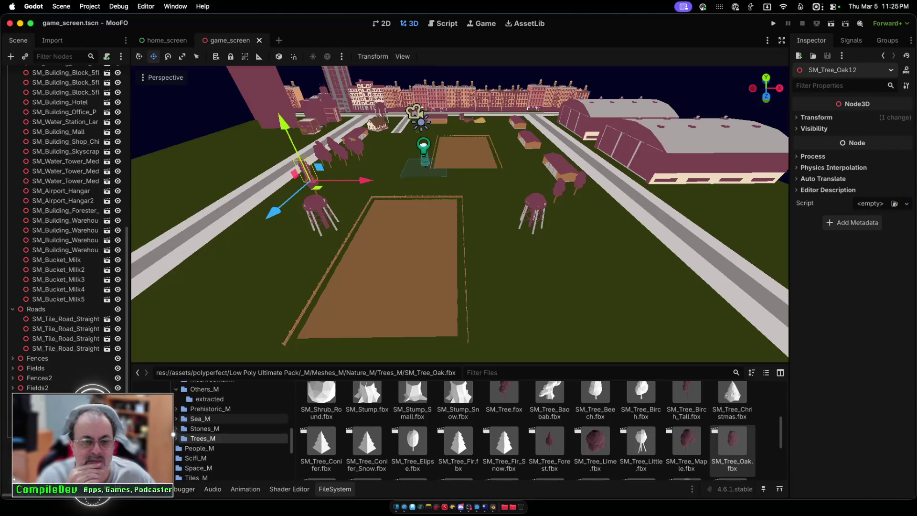
scroll(229, 421, up, 5)
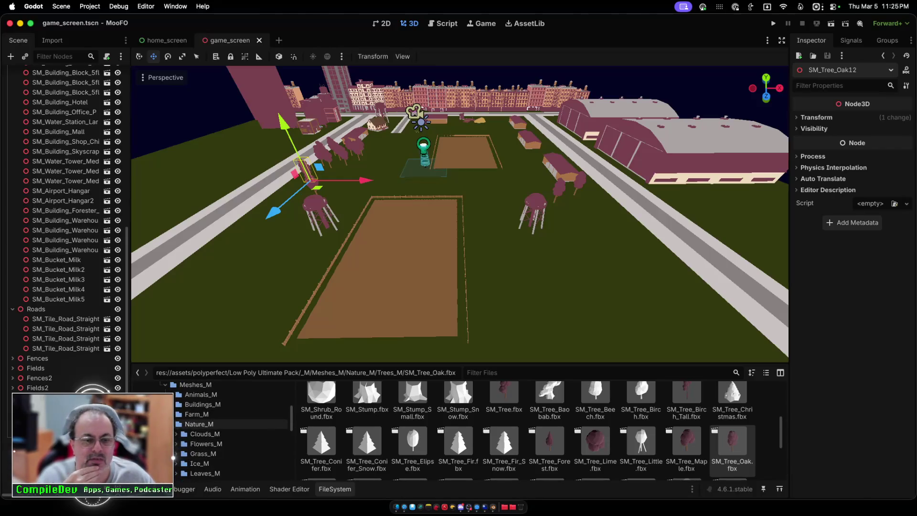
key(Left)
key(Down)
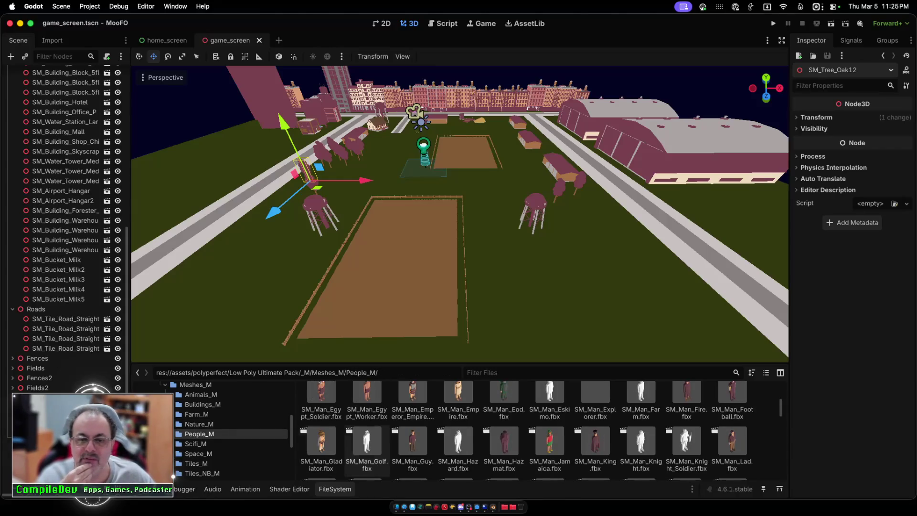
scroll(367, 430, down, 1)
scroll(366, 441, up, 2)
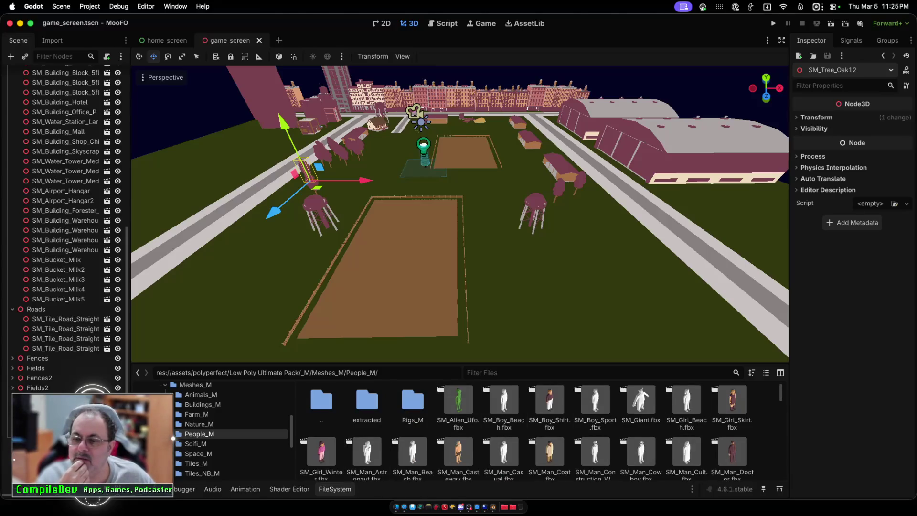
text(farmer)
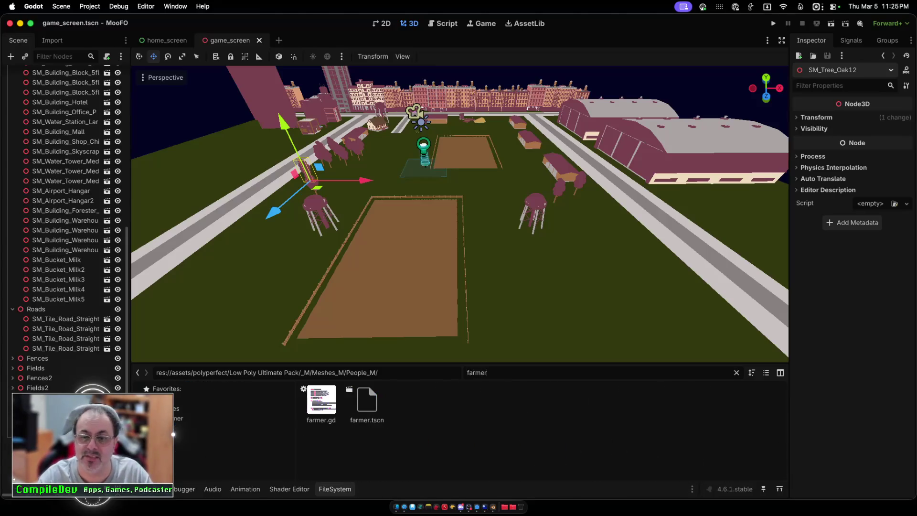
Step: Open farmer.tscn, cycling through the game_screen and home_screen tabs back to it
double_click(367, 401)
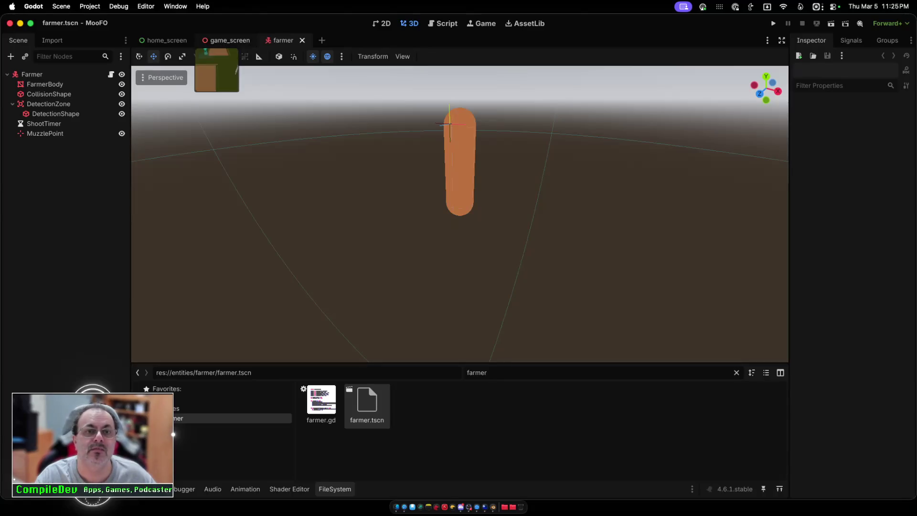
click(228, 40)
key(ctrl+shift+Tab)
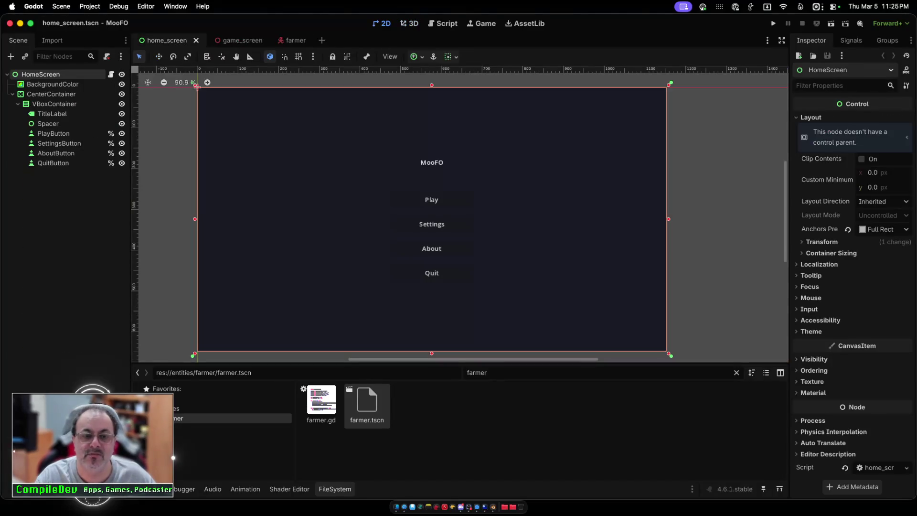
key(ctrl+shift+Tab)
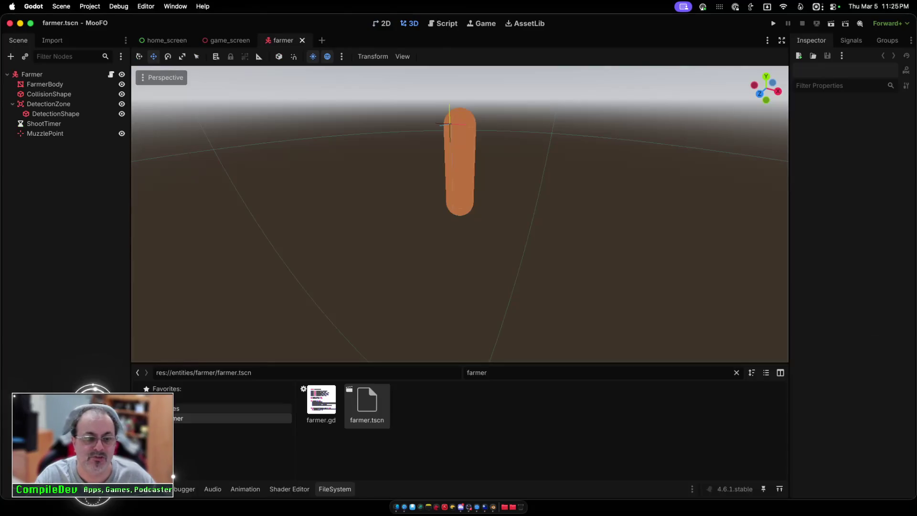
Step: Clear the 'farmer' filter and browse the People_M character models
key(super+a)
key(BackSpace)
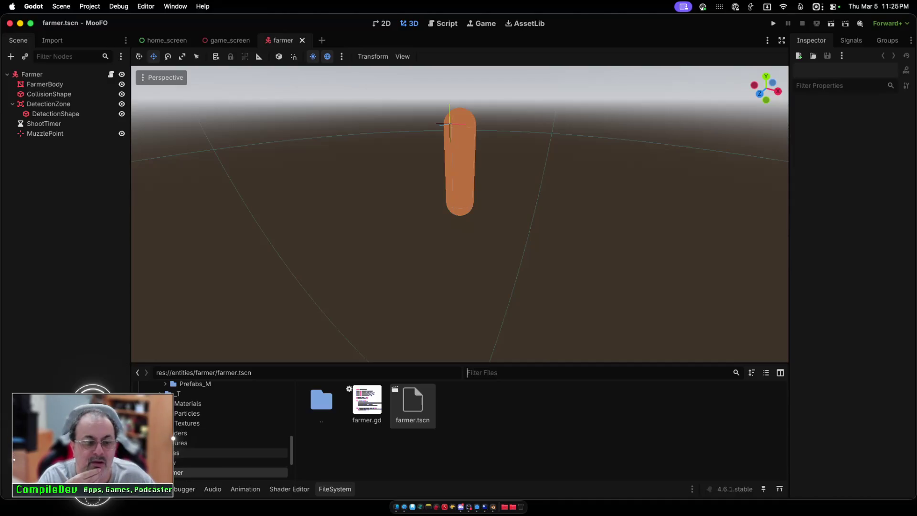
scroll(225, 429, down, 2)
scroll(225, 429, up, 5)
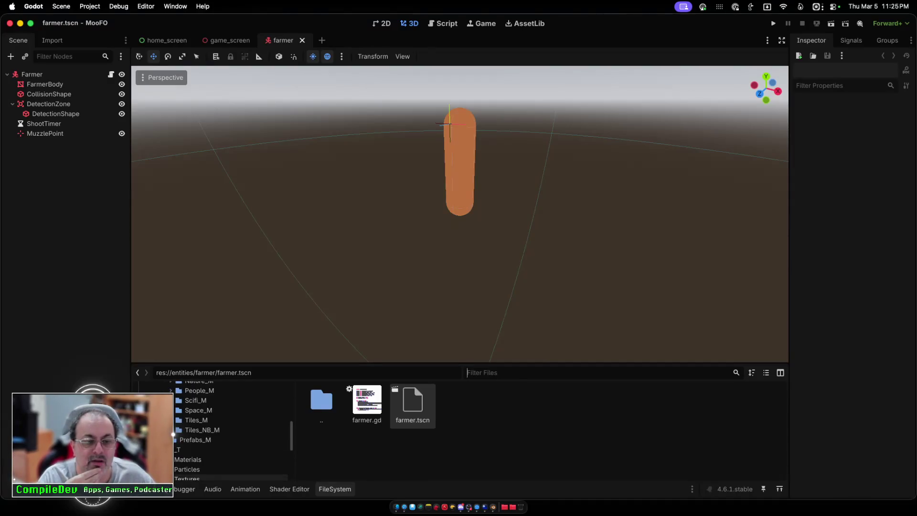
scroll(229, 430, up, 3)
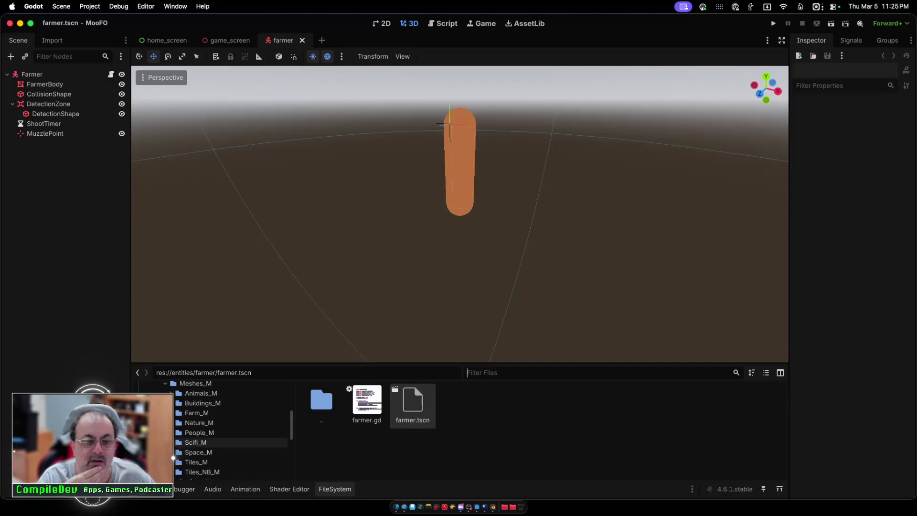
click(199, 432)
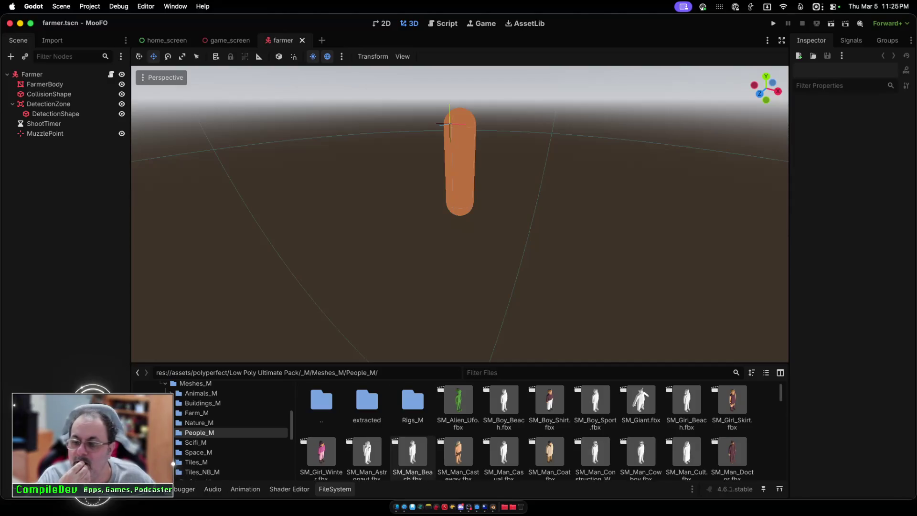
scroll(412, 444, down, 1)
scroll(413, 430, down, 3)
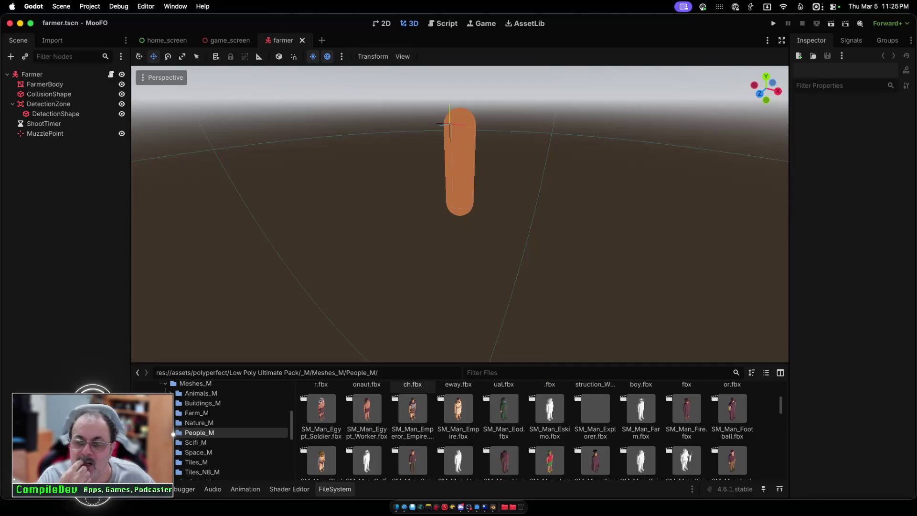
scroll(526, 429, down, 1)
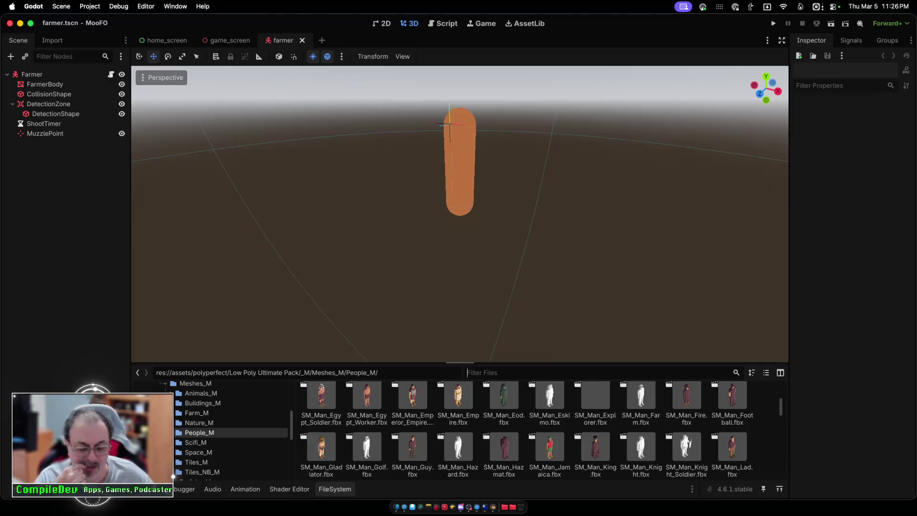
Step: Filter the files on 'farm' and scroll through the matching farm assets
text(far)
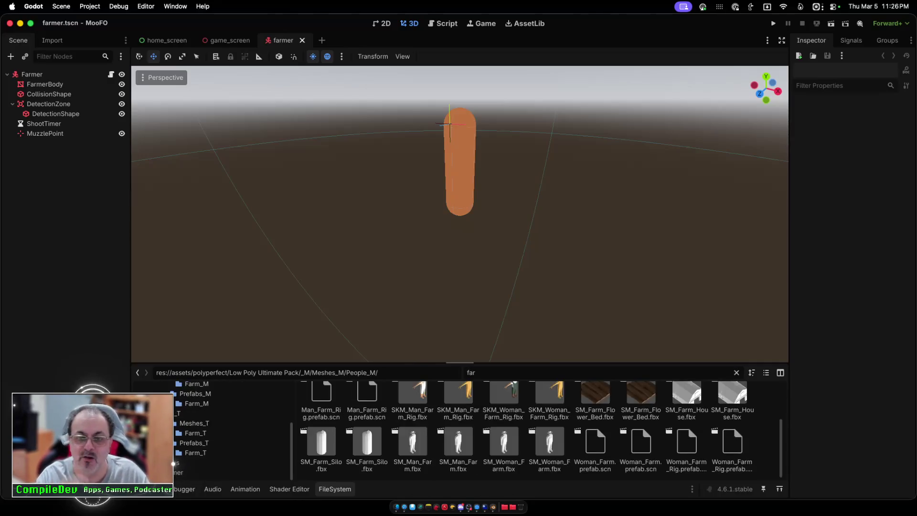
text(m)
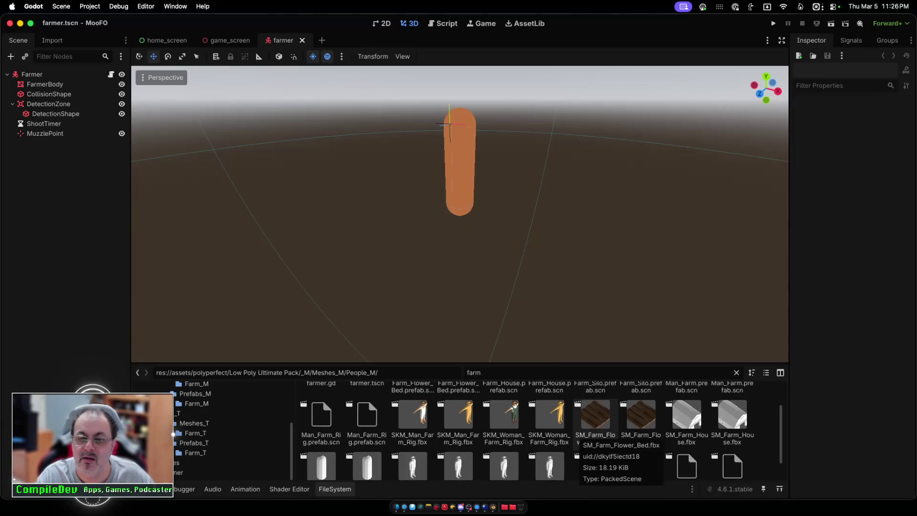
scroll(578, 432, up, 1)
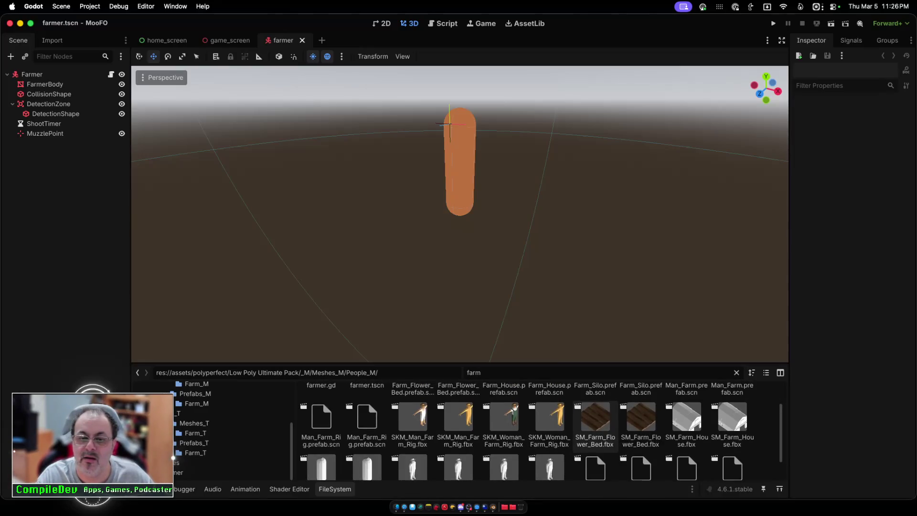
scroll(578, 432, up, 2)
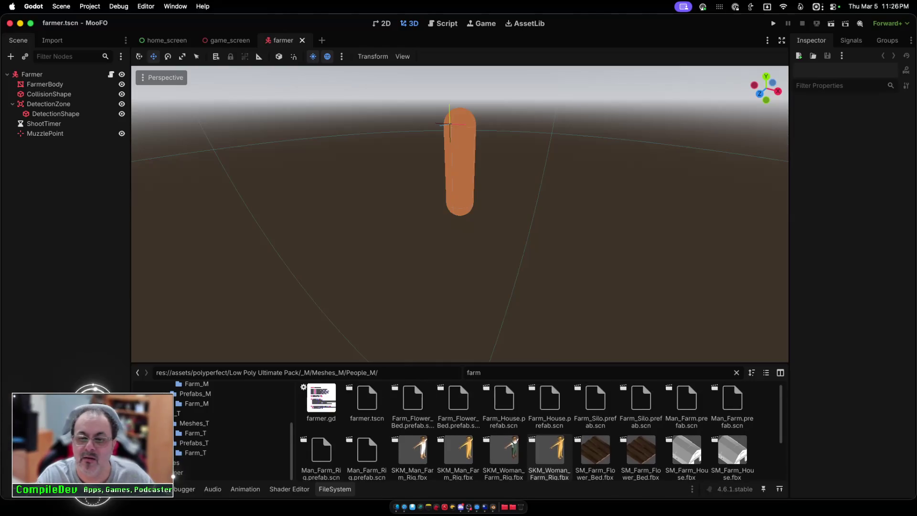
scroll(549, 449, down, 3)
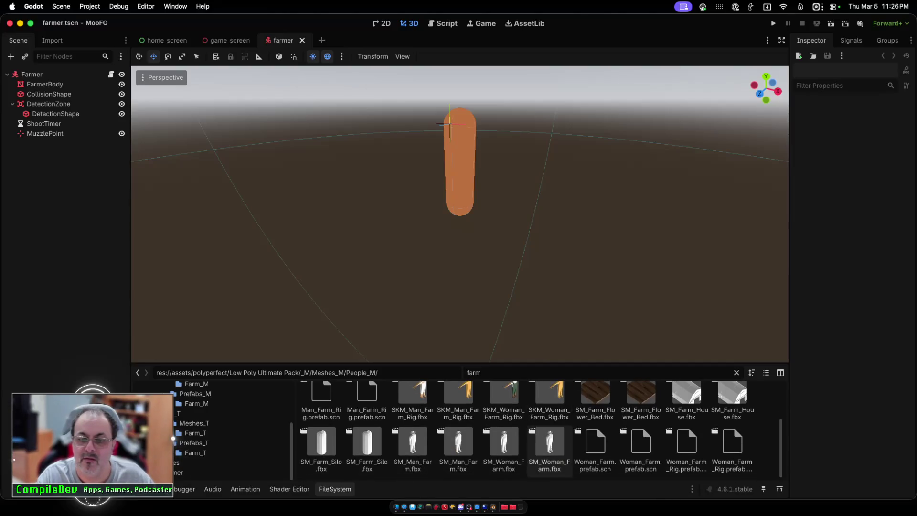
scroll(549, 420, up, 1)
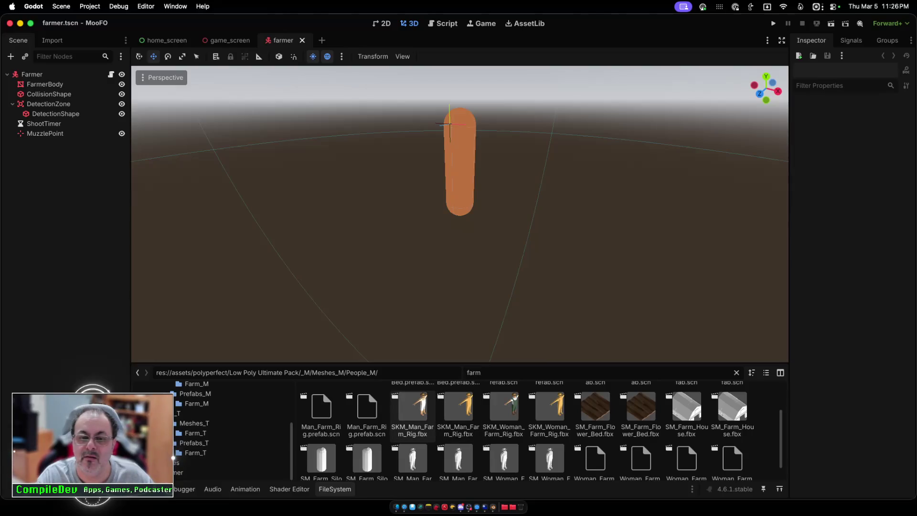
Step: Add SKM_Man_Farm_Rig.fbx to the farmer scene, then delete it again
mouse_move(412, 411)
mouse_down()
mouse_move(420, 267)
mouse_move(405, 305)
mouse_up()
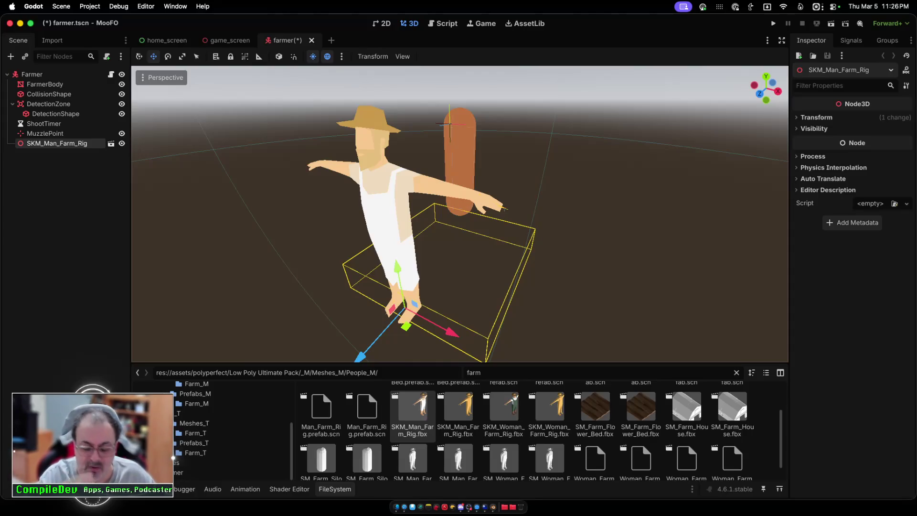
key(Delete)
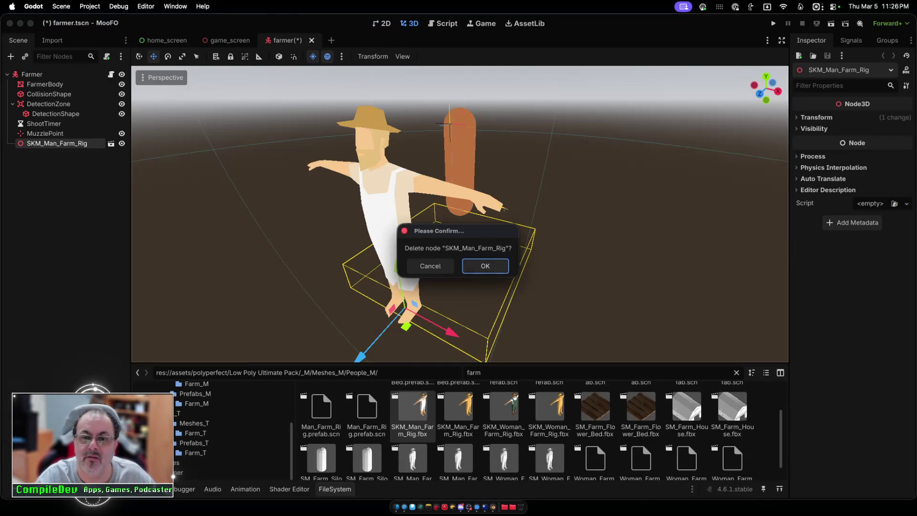
key(Return)
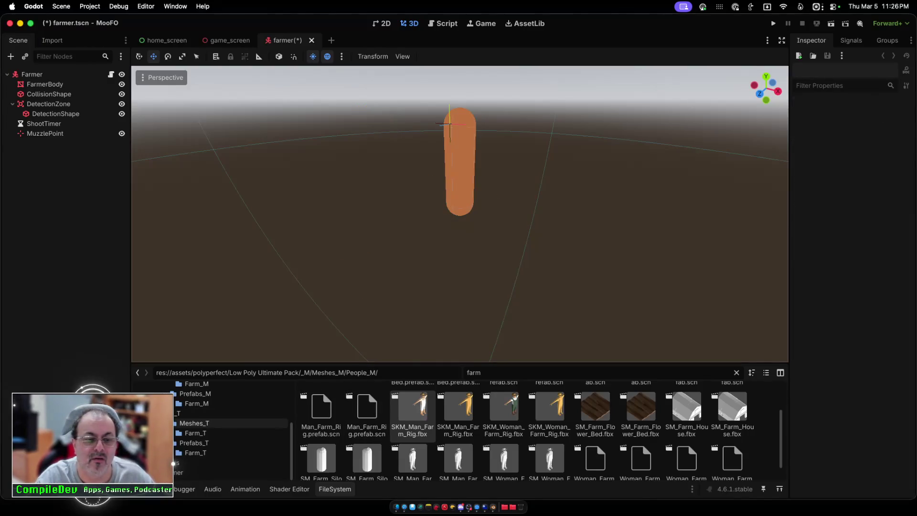
Step: Clear the 'farm' filter, add SKM_Alien_Ufo_Rig.fbx, then delete it as well
click(736, 372)
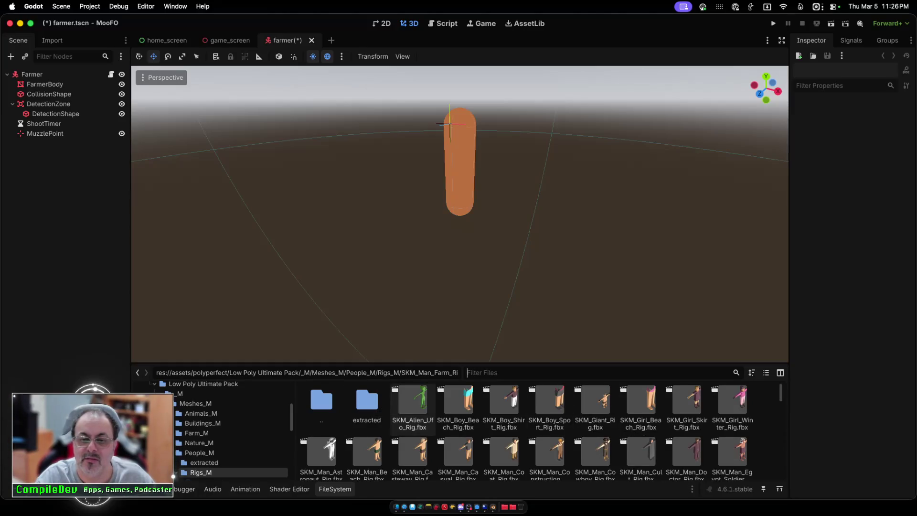
mouse_move(412, 404)
mouse_down()
mouse_move(416, 367)
mouse_move(380, 284)
mouse_up()
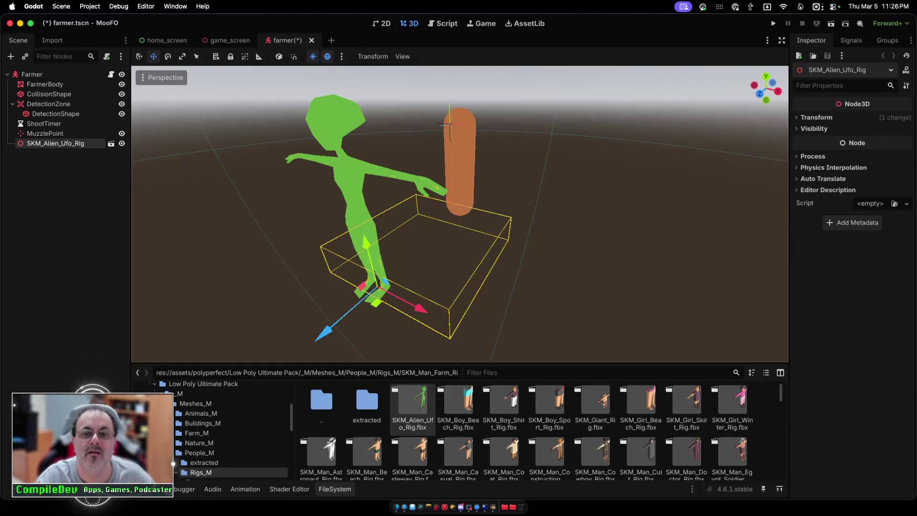
key(Delete)
click(485, 265)
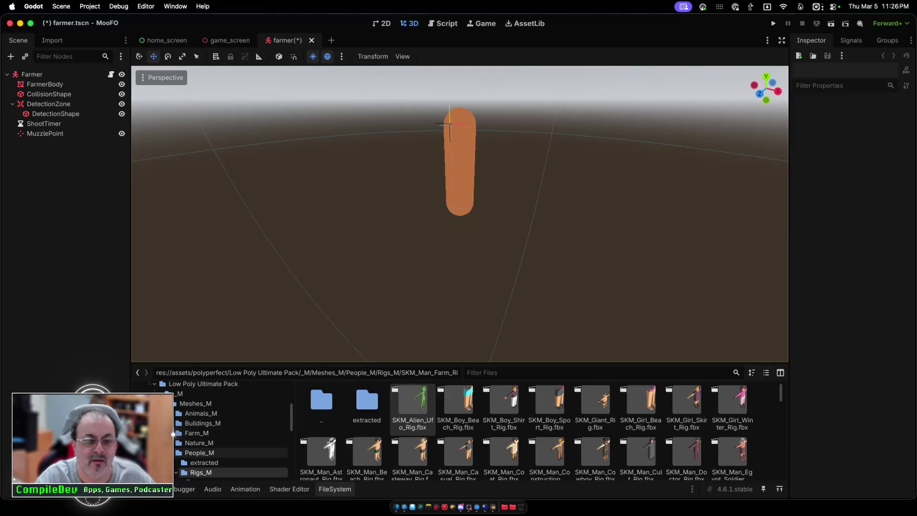
Step: Show the People_M folder and scroll through its character thumbnails
click(201, 453)
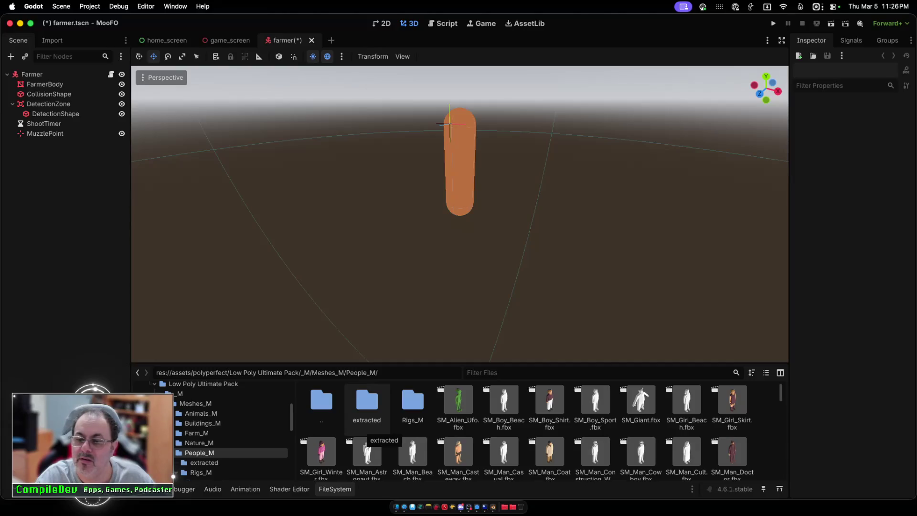
scroll(367, 429, down, 2)
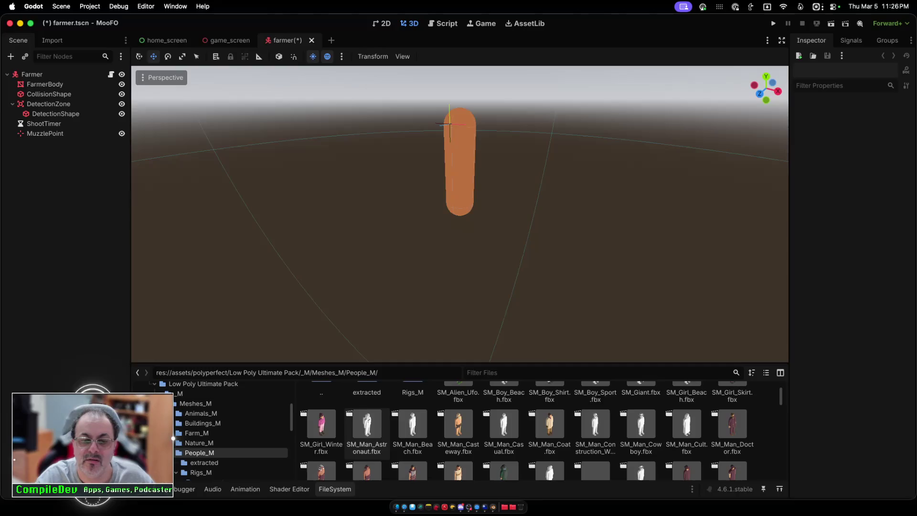
scroll(367, 420, down, 1)
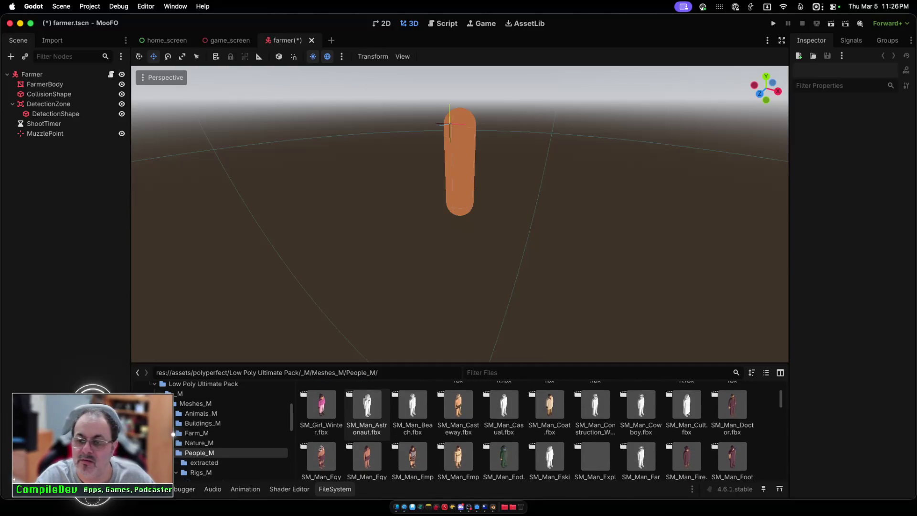
scroll(641, 420, down, 2)
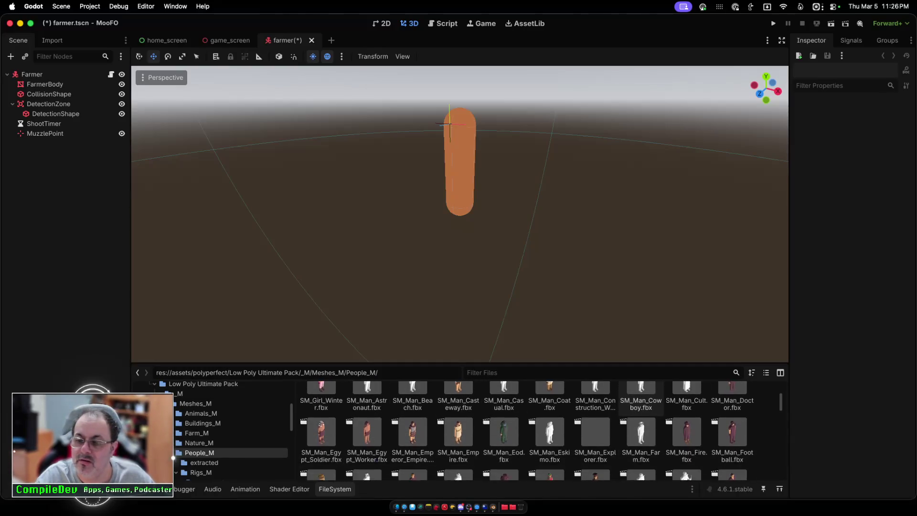
scroll(641, 420, down, 2)
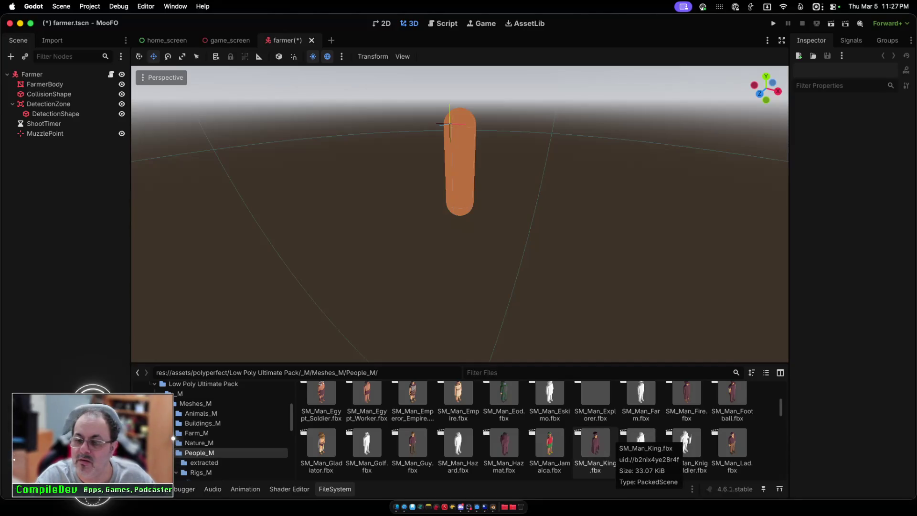
scroll(616, 443, down, 5)
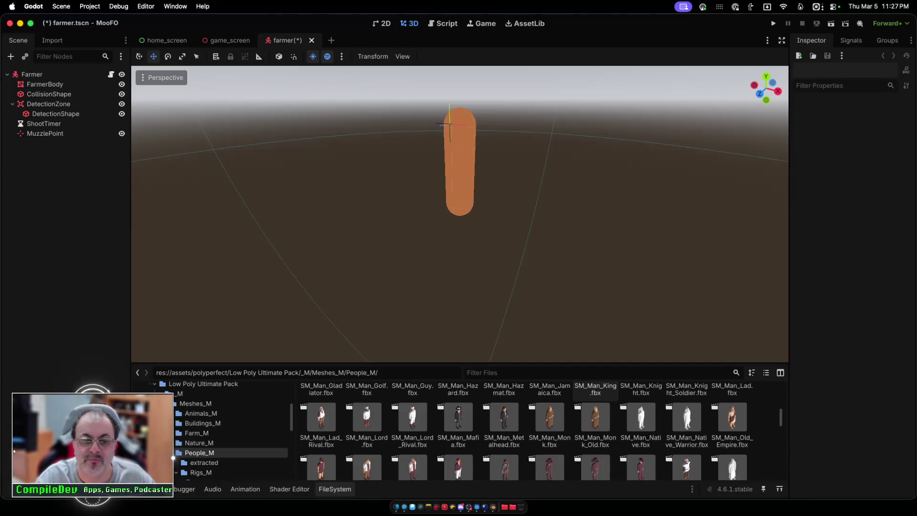
scroll(596, 415, down, 1)
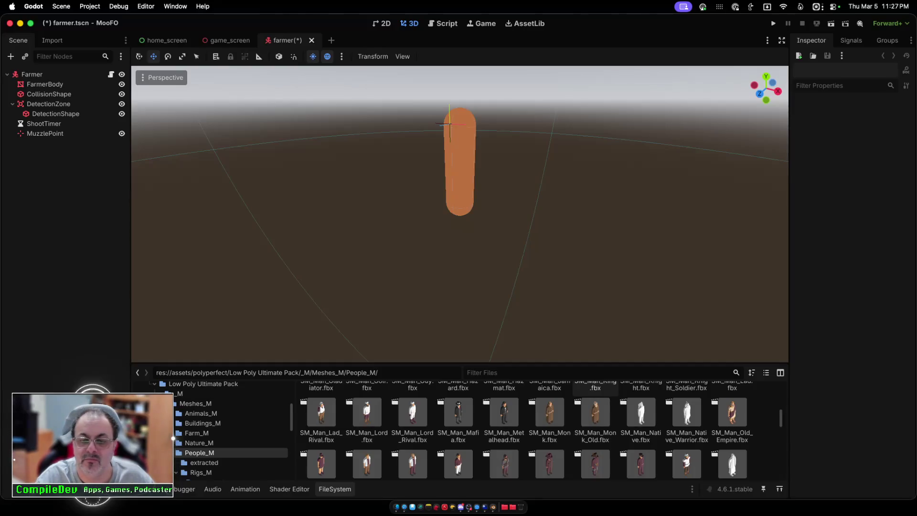
scroll(596, 416, down, 2)
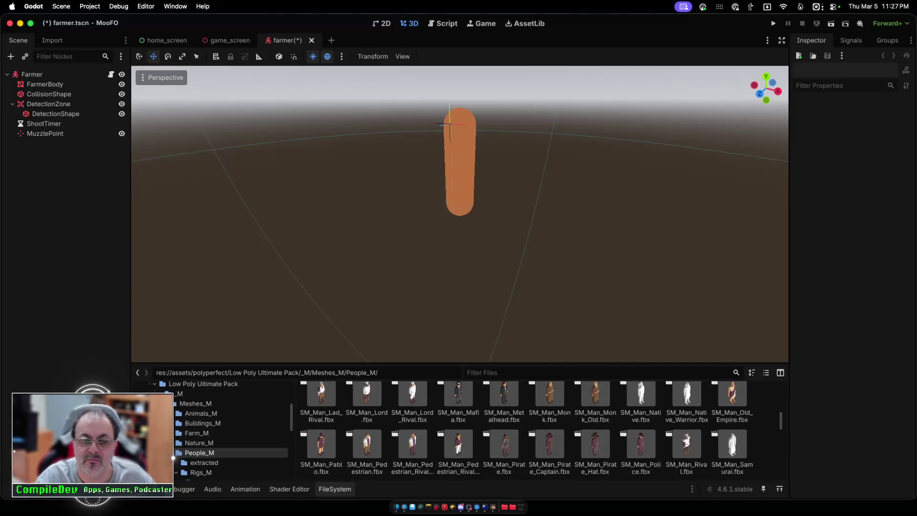
scroll(525, 430, down, 4)
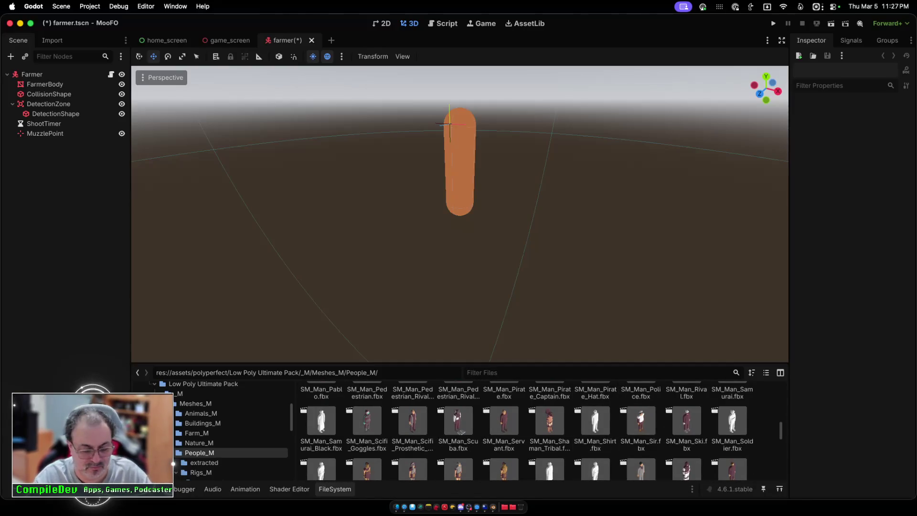
Step: Briefly filter on 'far', then clear it to list all People_M files
text(far)
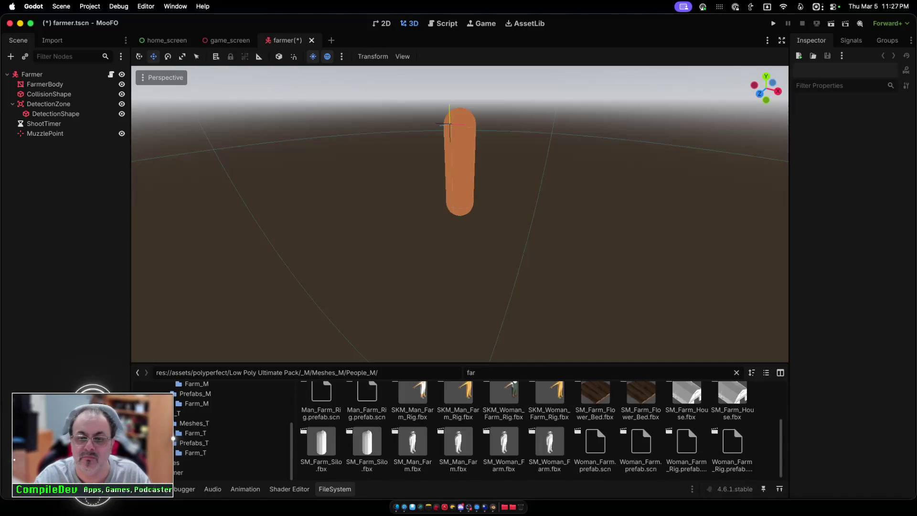
scroll(540, 430, up, 2)
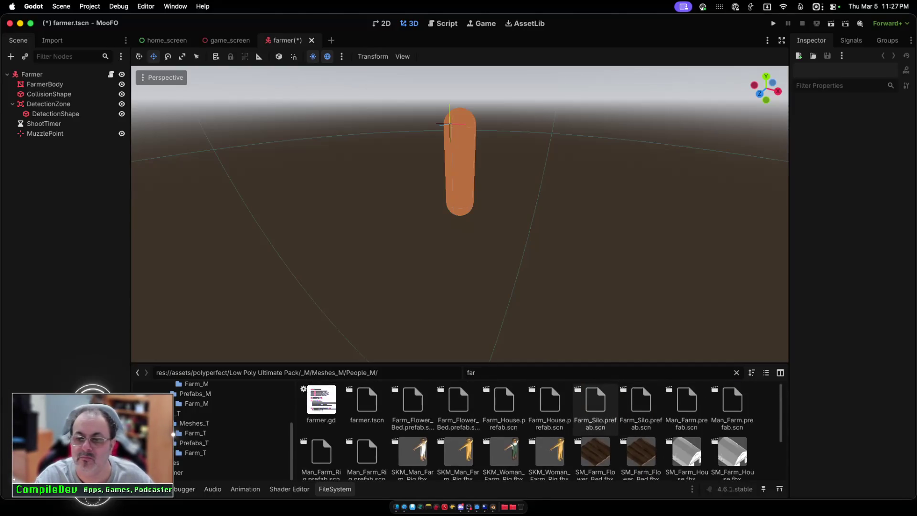
key(BackSpace)
key(BackSpace)
key(BackSpace)
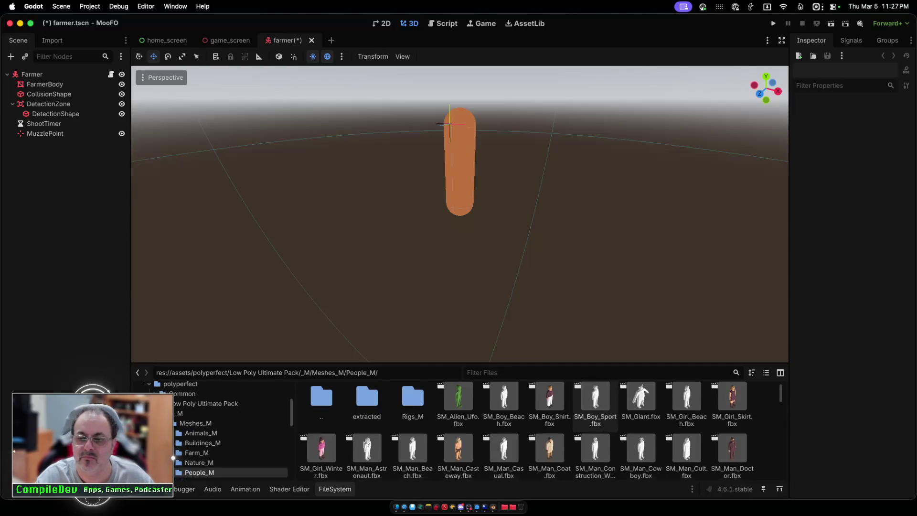
scroll(539, 429, up, 5)
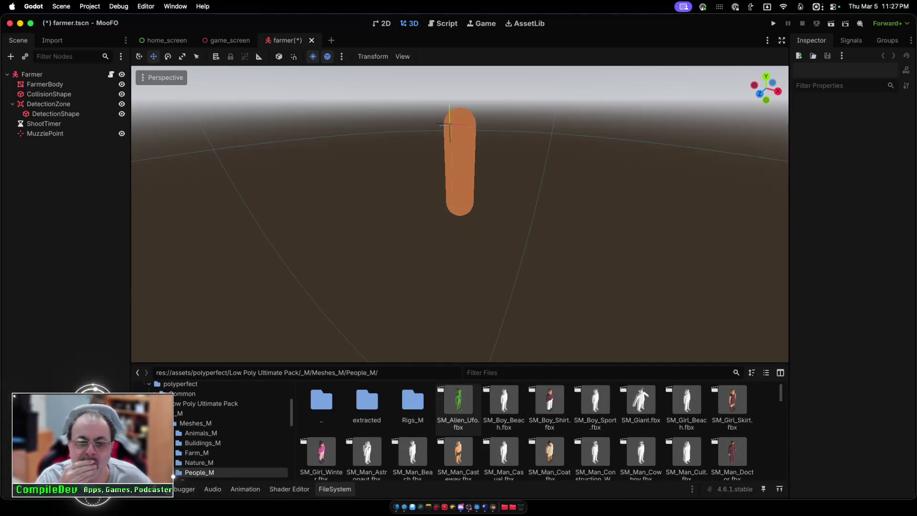
scroll(539, 430, down, 10)
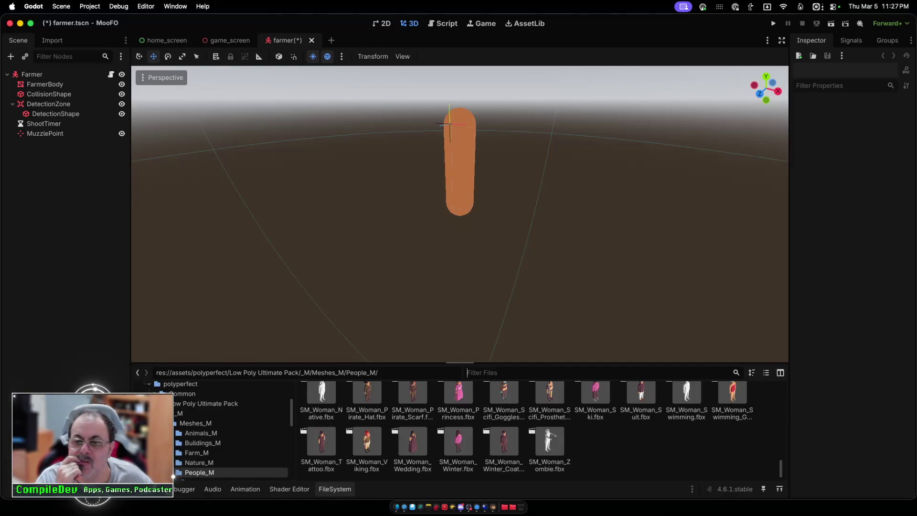
Step: Enlarge the file browser above the viewport and scroll through the People_M models
drag(459, 362, 459, 230)
scroll(596, 355, down, 1)
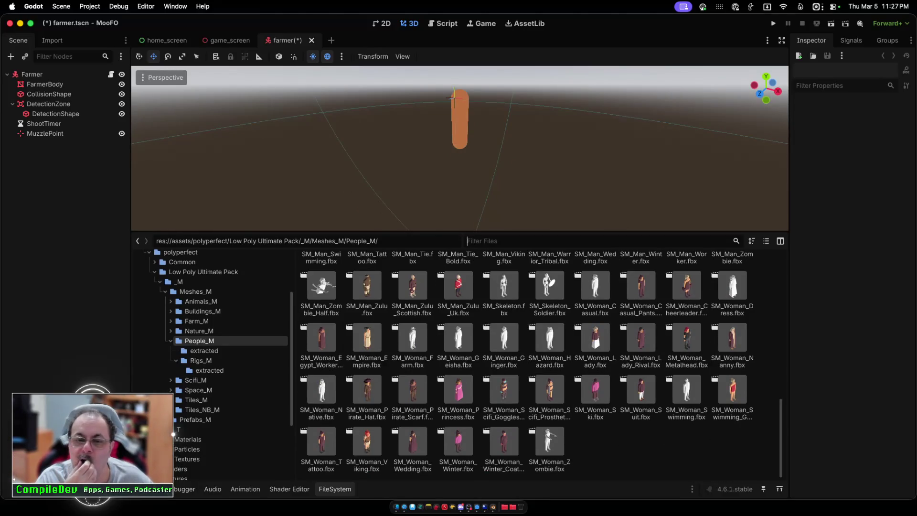
scroll(596, 420, up, 2)
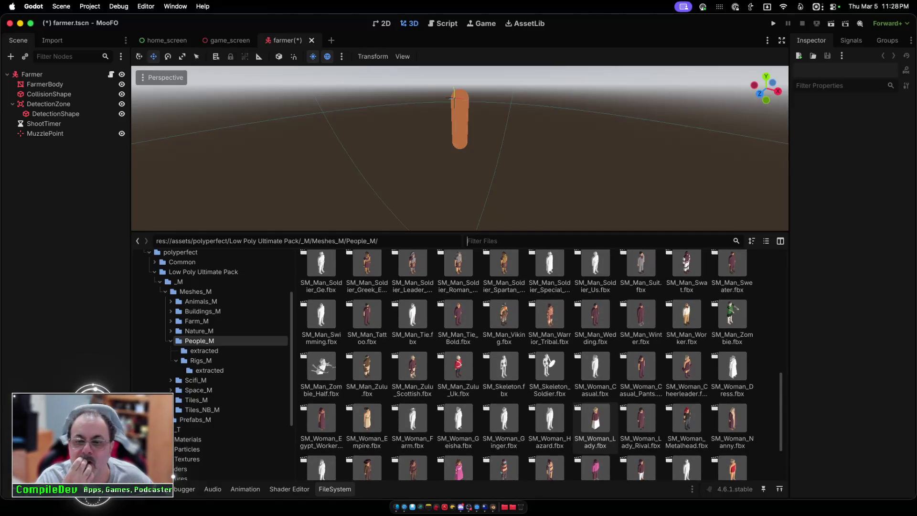
scroll(595, 420, up, 1)
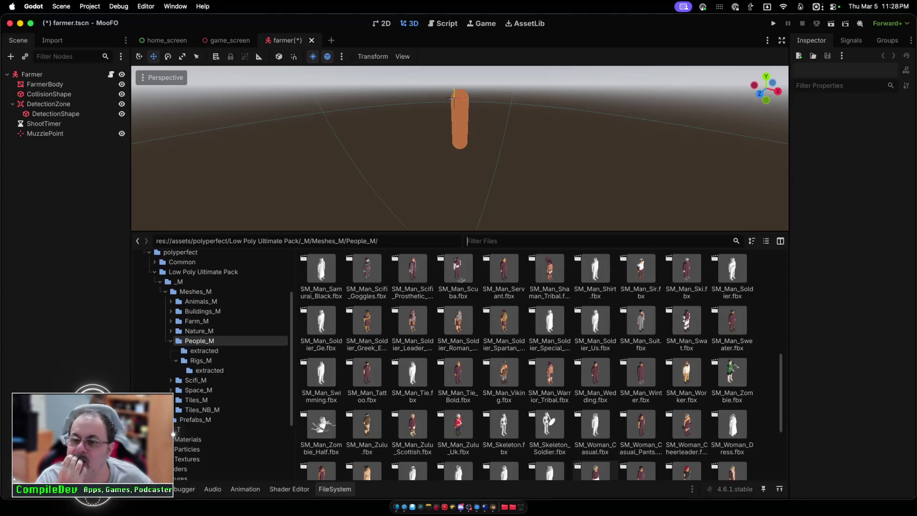
scroll(595, 421, up, 2)
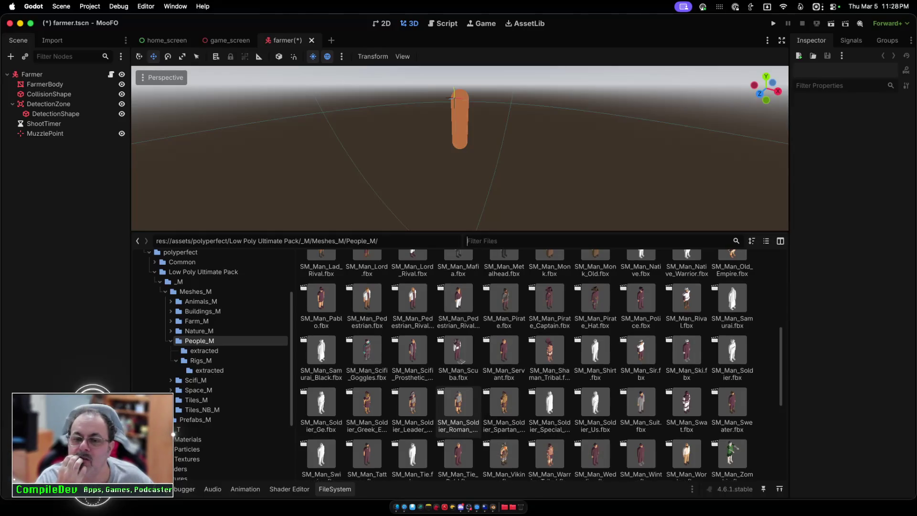
scroll(525, 363, up, 1)
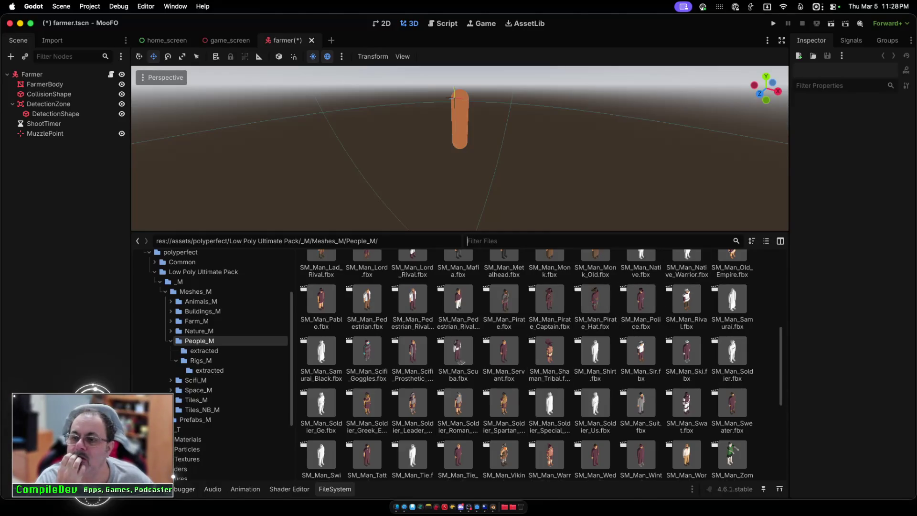
Step: Switch the FileSystem to list view and drop SM_Man_Farm.fbx into the Farmer scene, framed in view
click(766, 241)
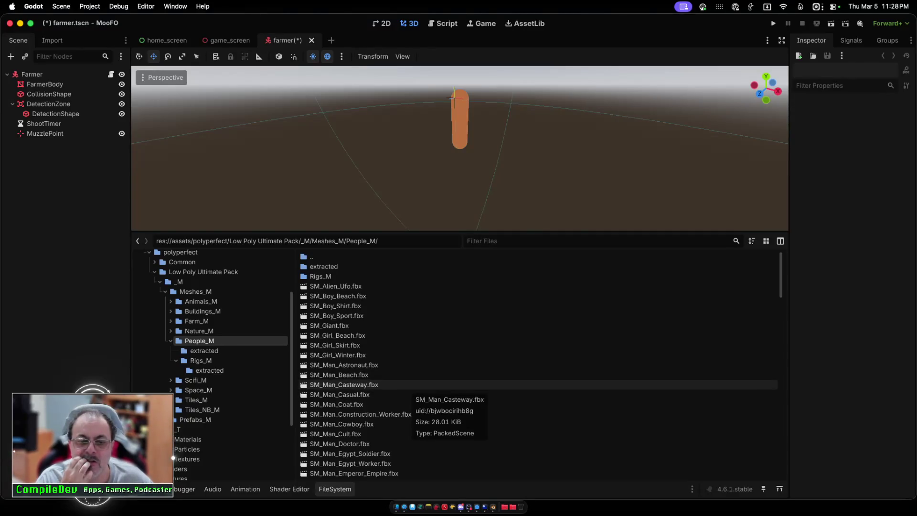
scroll(412, 386, down, 4)
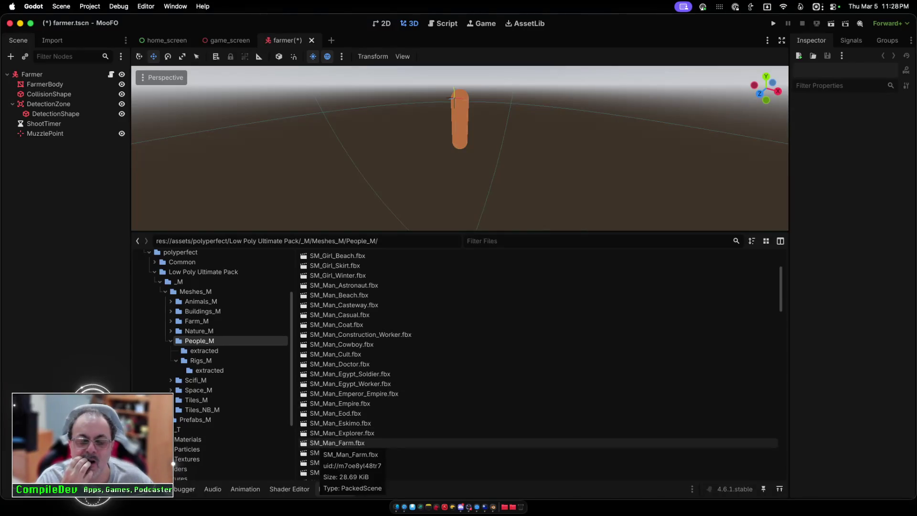
mouse_move(320, 444)
mouse_down()
mouse_move(360, 190)
mouse_move(351, 164)
mouse_move(366, 161)
mouse_up()
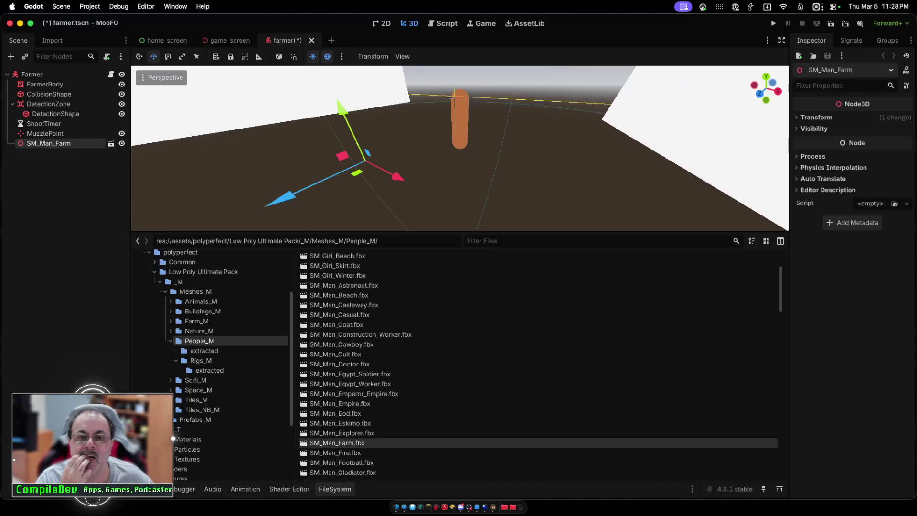
key(f)
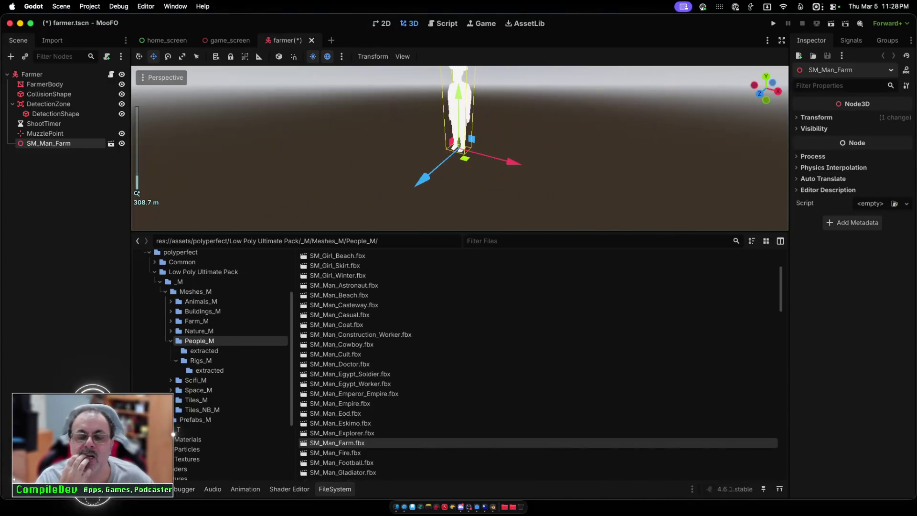
scroll(459, 148, down, 5)
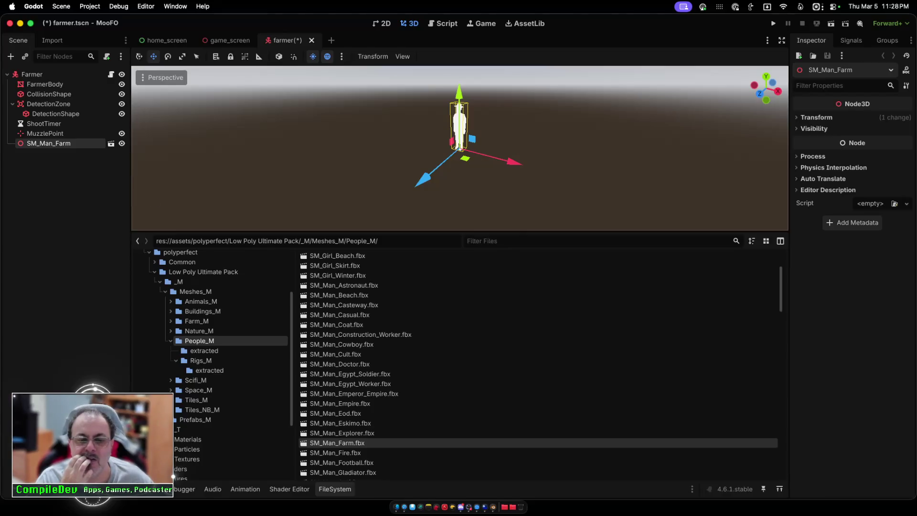
scroll(459, 143, up, 1)
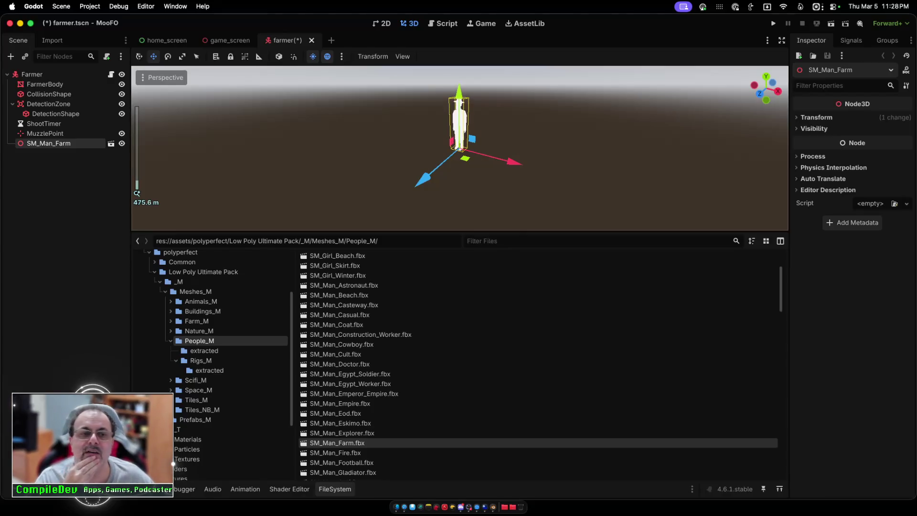
Step: Save and run MooFO, start from the menu, and fly the UFO around the farm before stopping
click(773, 24)
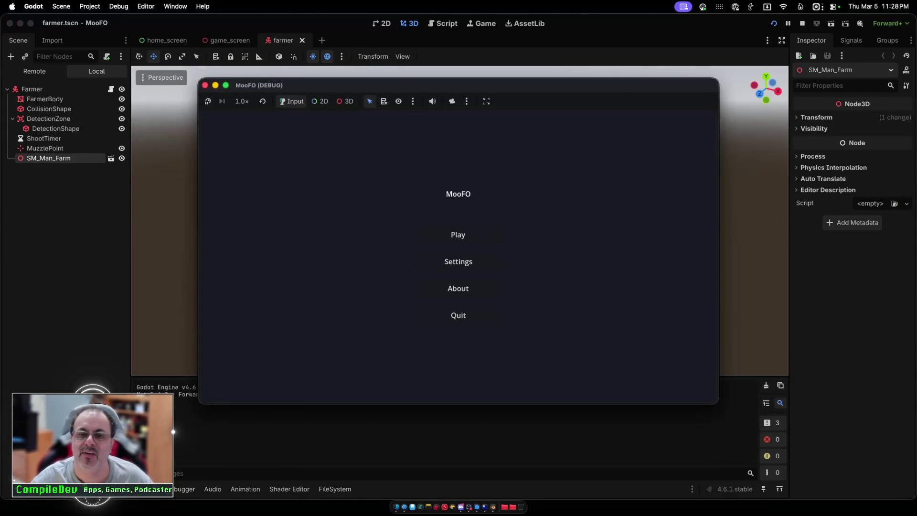
click(457, 234)
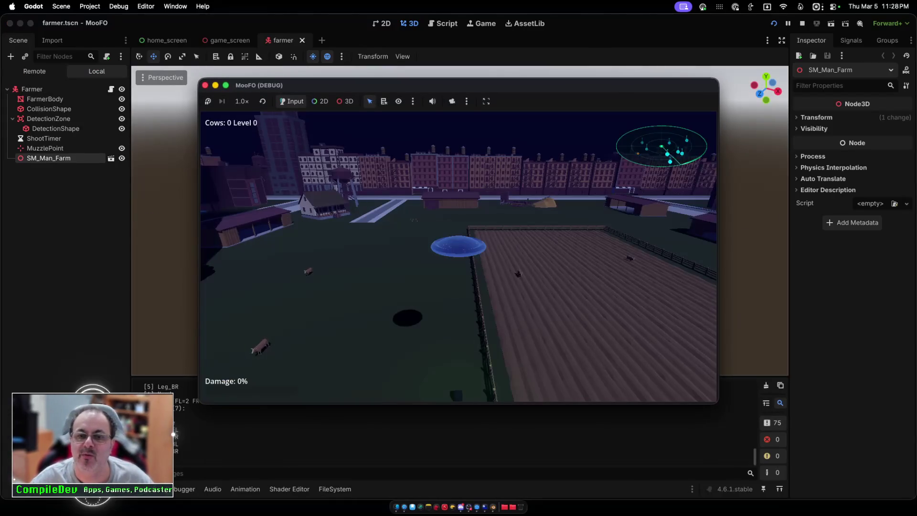
key(a)
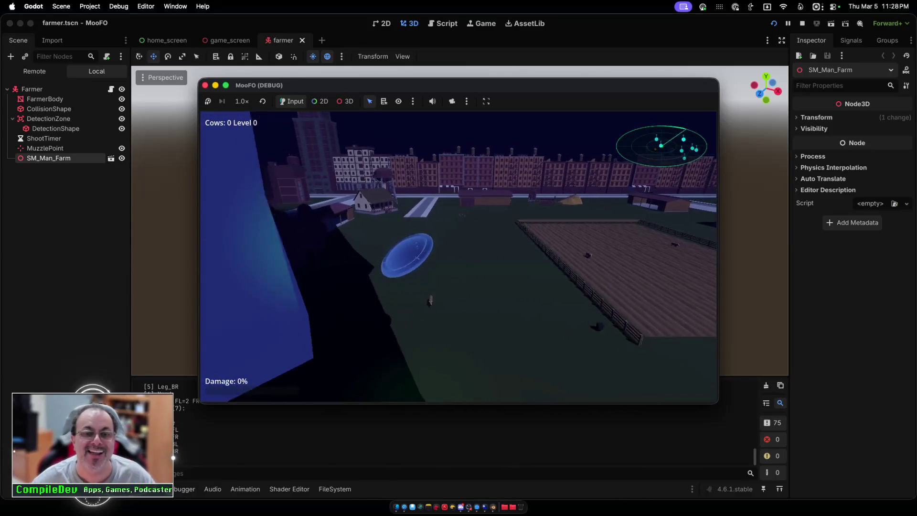
key(w)
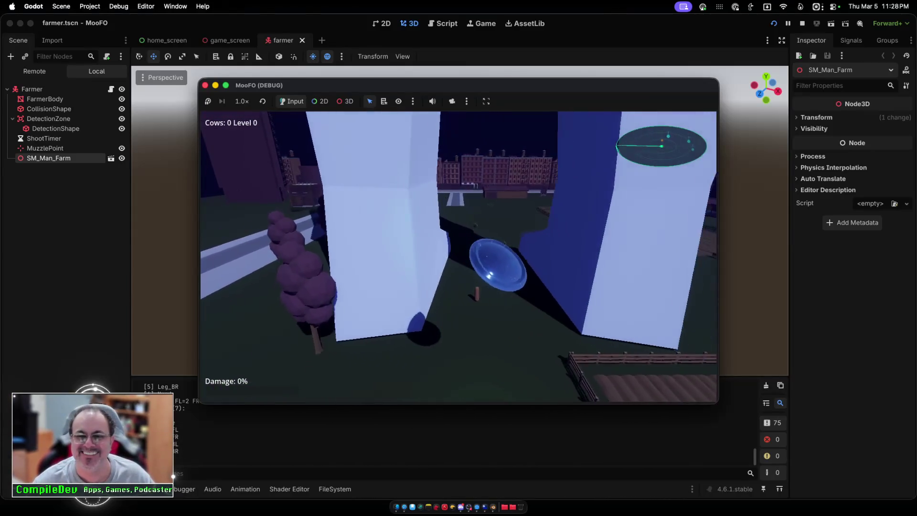
key(s)
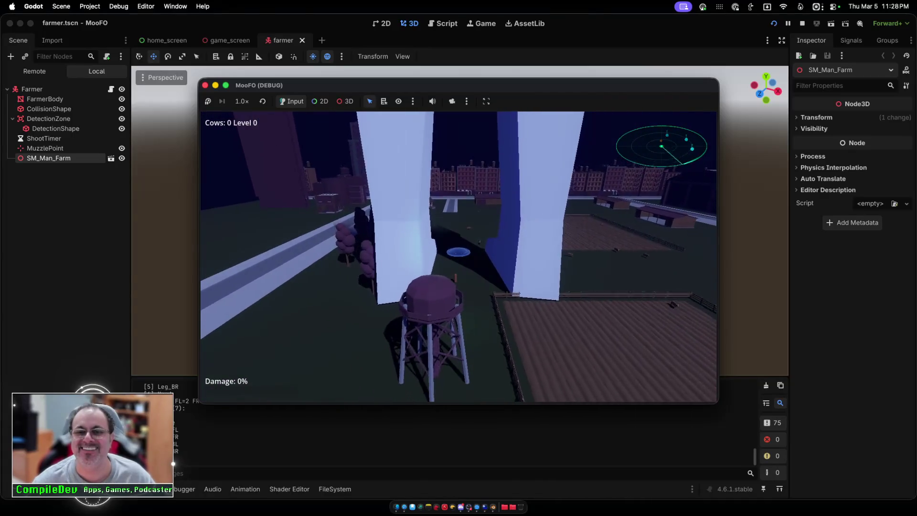
key(d)
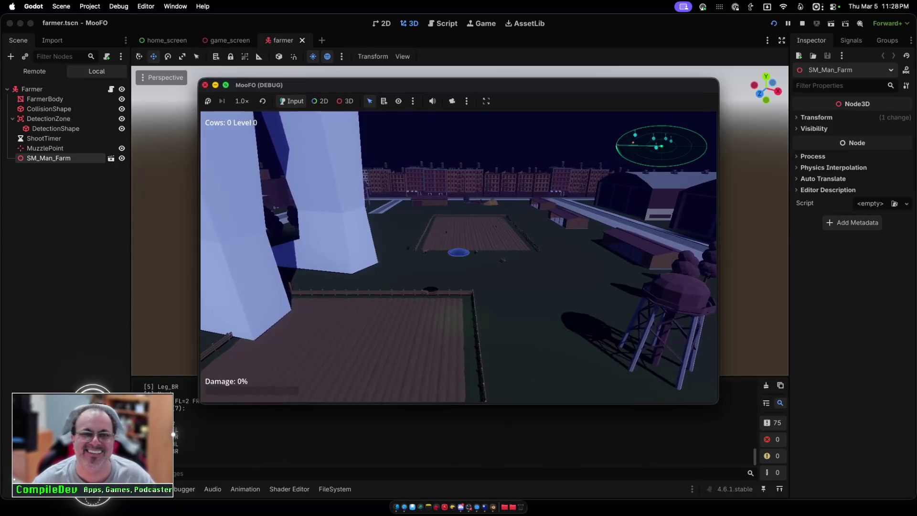
key(super+period)
scroll(458, 220, up, 5)
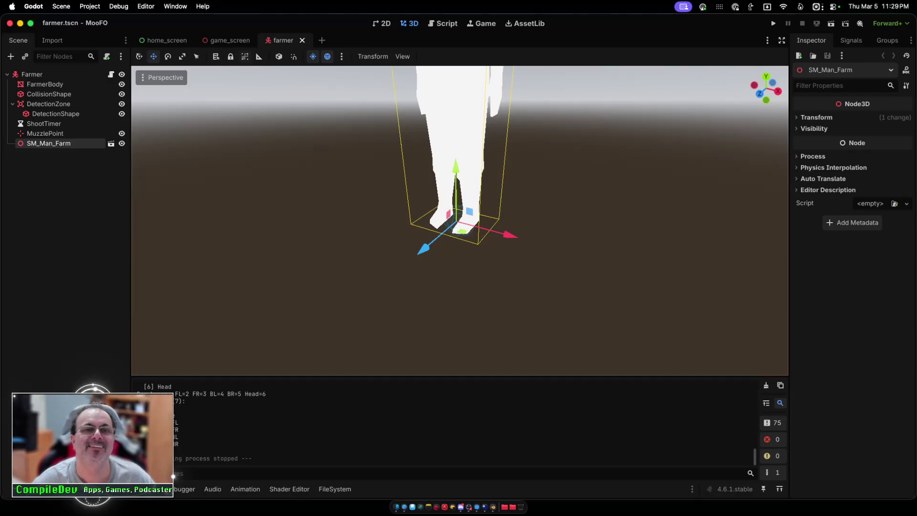
Step: Enter scale mode, expand Transform, and undo an accidental Z-axis stretch of SM_Man_Farm
key(r)
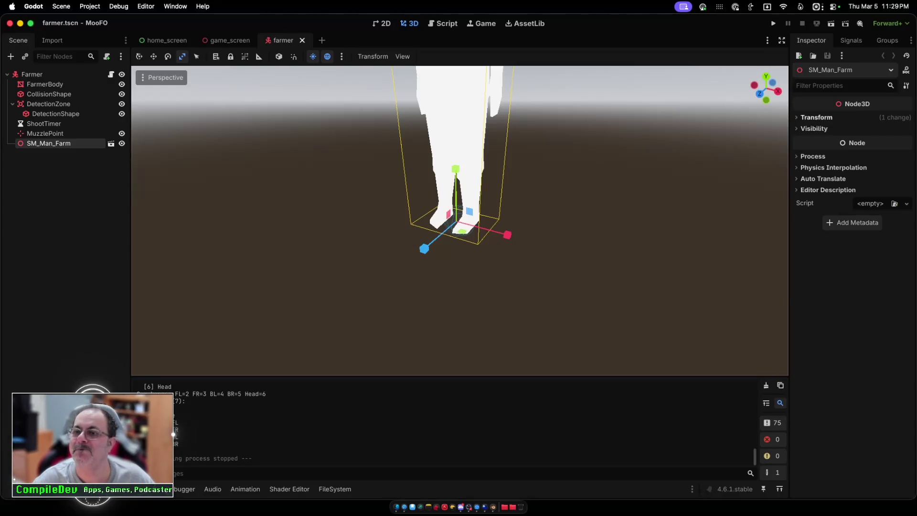
click(816, 117)
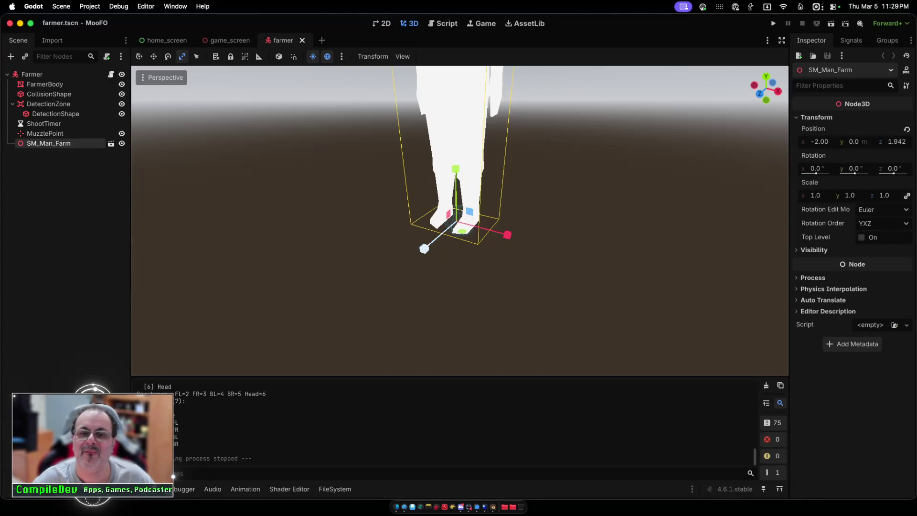
drag(424, 248, 433, 242)
key(super+z)
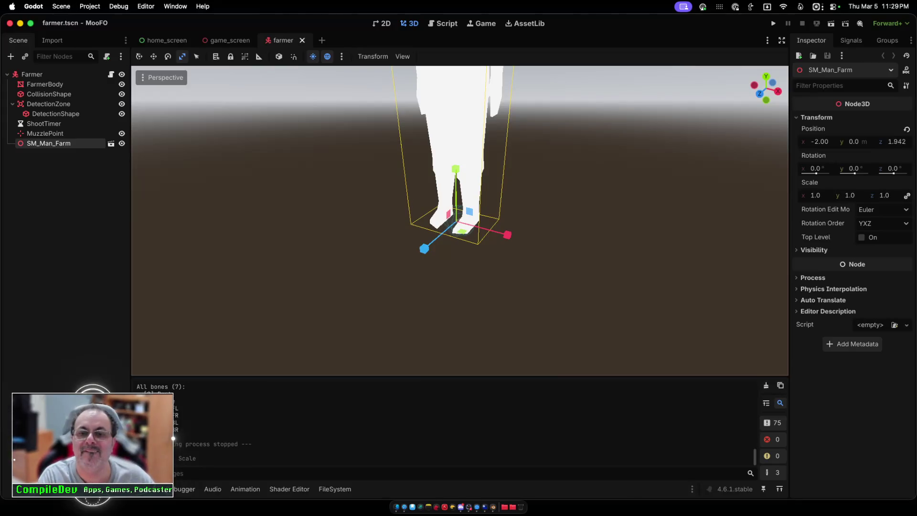
key(Escape)
click(48, 143)
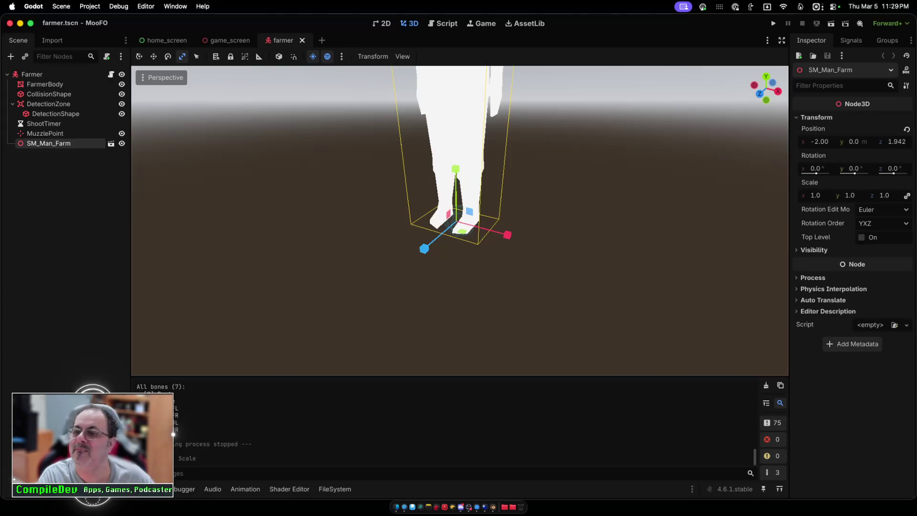
Step: Shrink SM_Man_Farm uniformly with the scale gizmo down to 0.01
drag(816, 196, 759, 195)
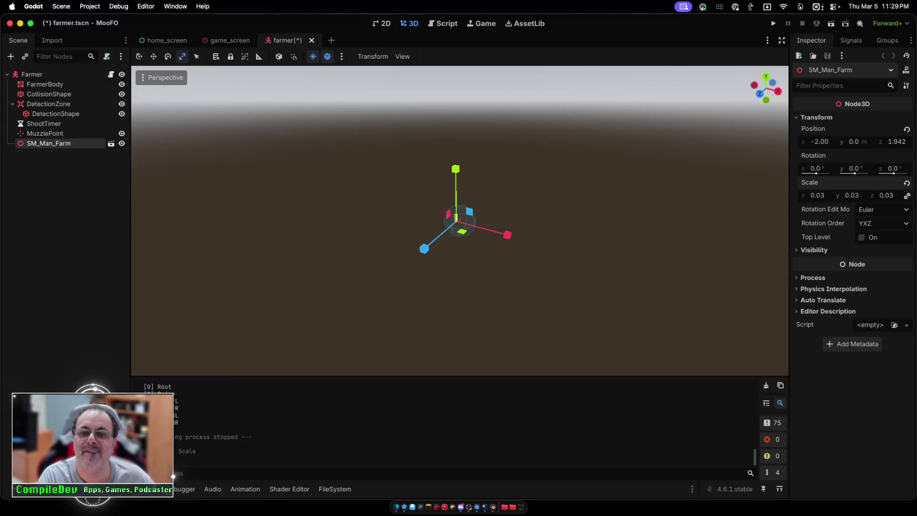
scroll(137, 301, up, 10)
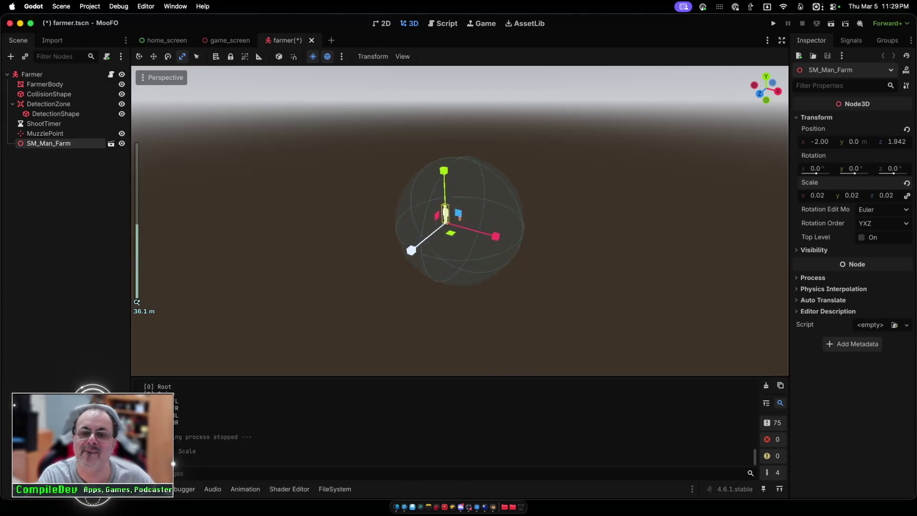
scroll(460, 220, down, 2)
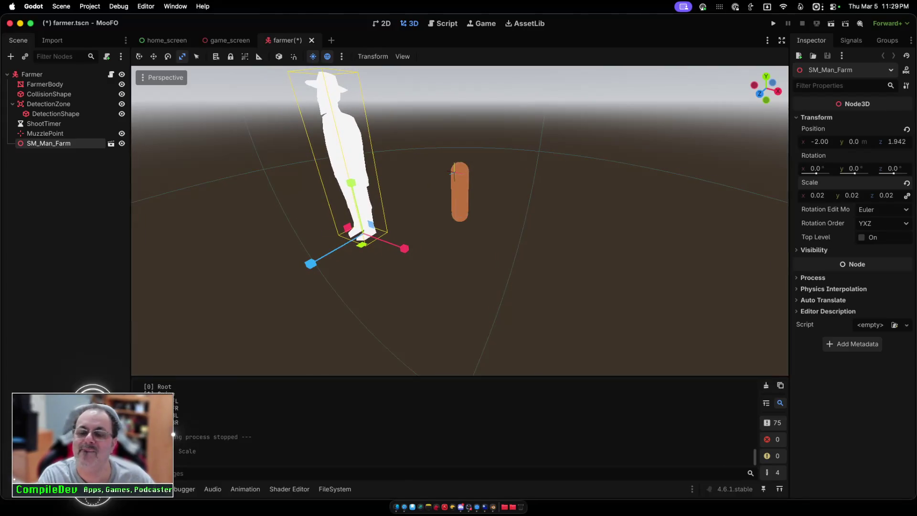
drag(817, 196, 809, 195)
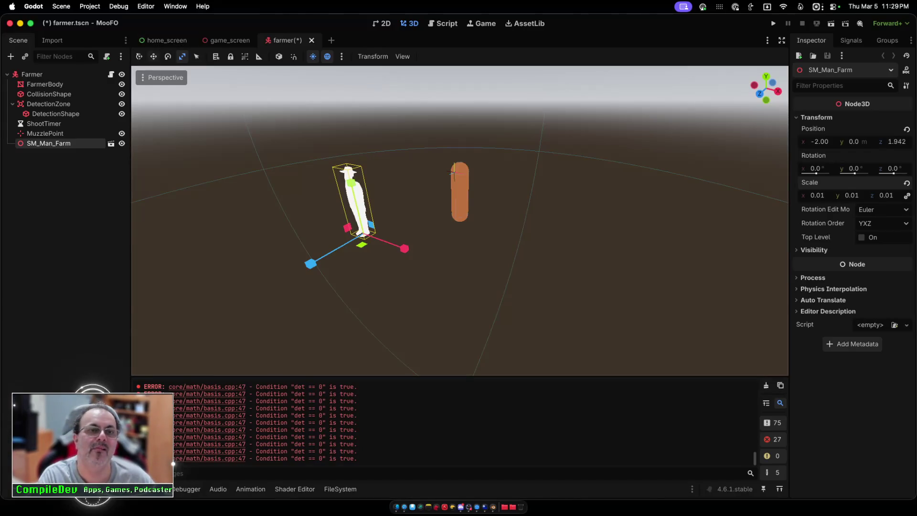
Step: Move SM_Man_Farm onto the capsule's position, aligning its depth and sideways placement
key(w)
drag(308, 263, 372, 228)
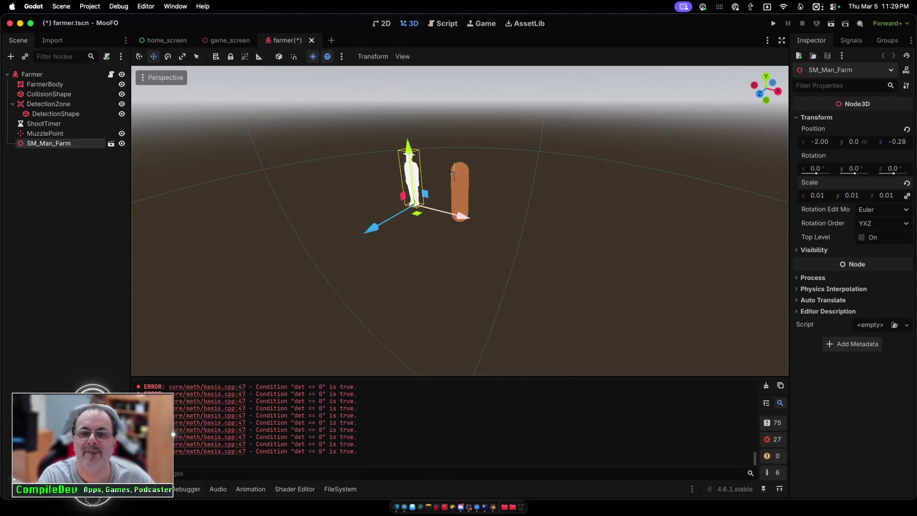
drag(463, 217, 513, 229)
drag(429, 242, 422, 247)
drag(507, 233, 513, 234)
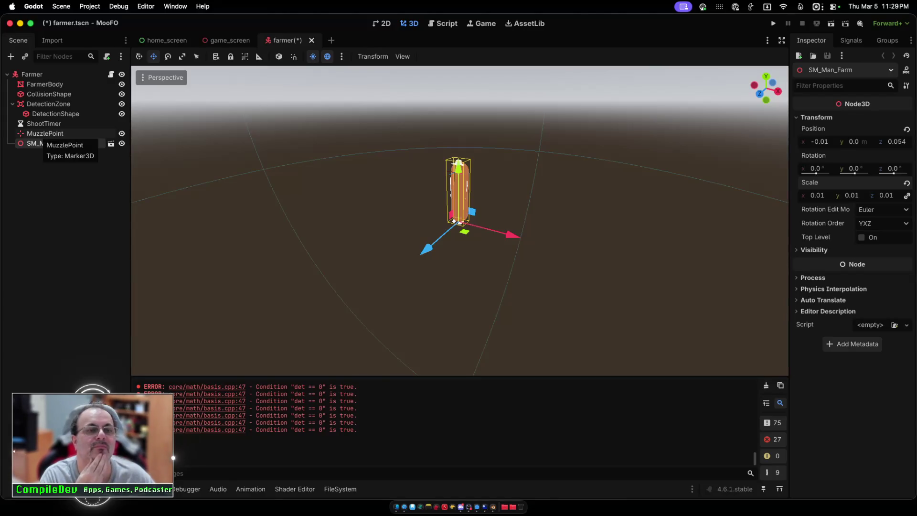
Step: Delete the FarmerBody capsule node, save the farmer scene, and launch a MooFO run
click(45, 84)
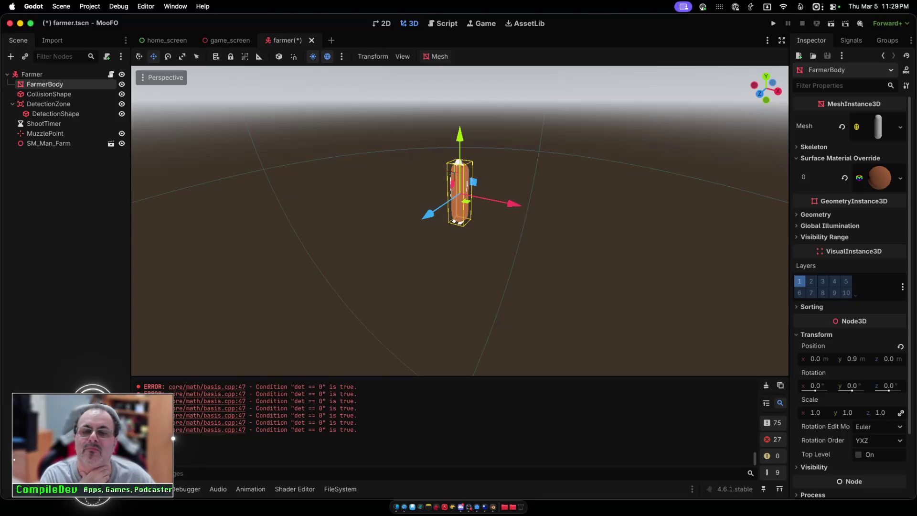
key(Delete)
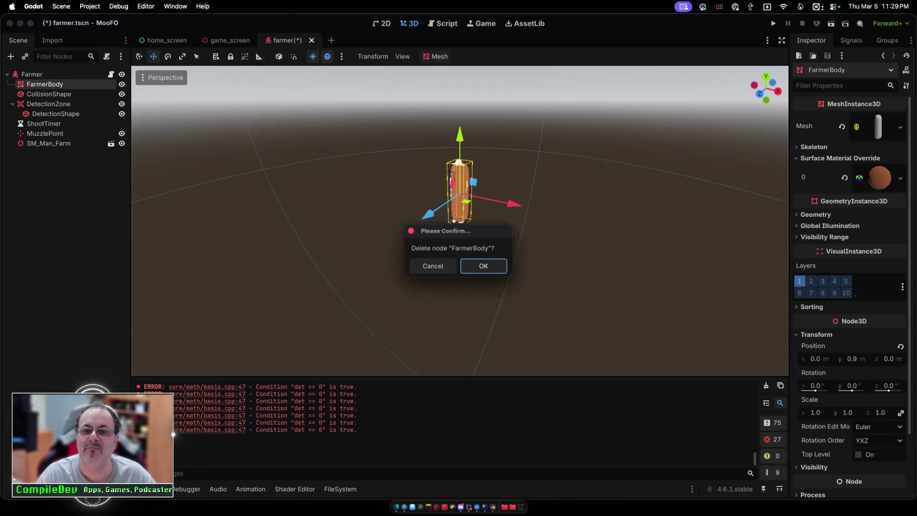
key(Return)
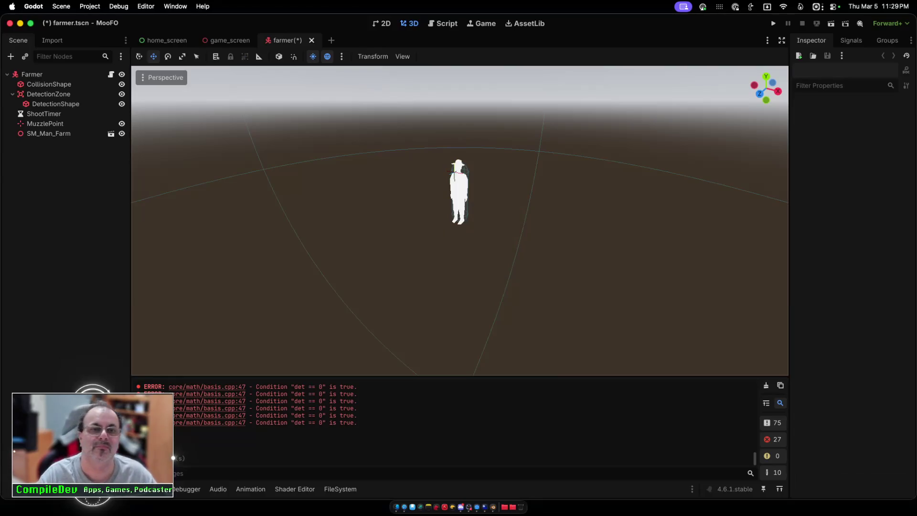
key(ctrl+s)
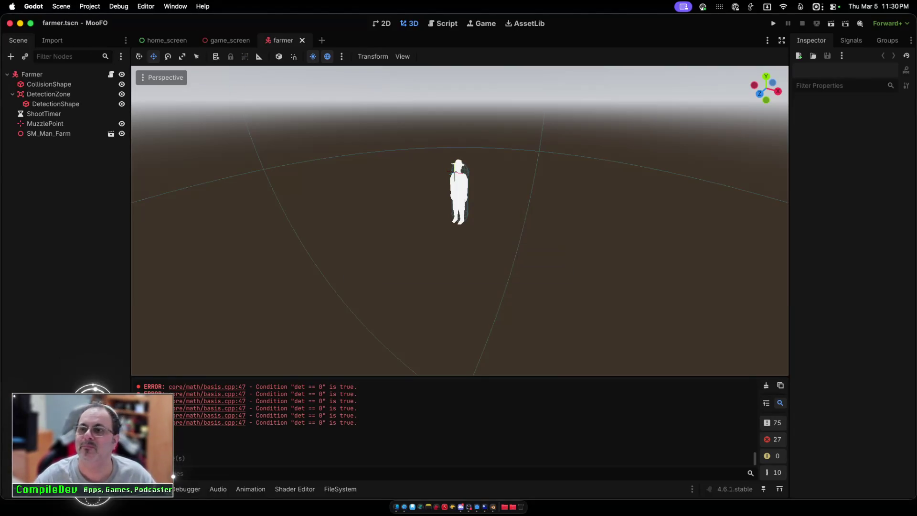
key(super+b)
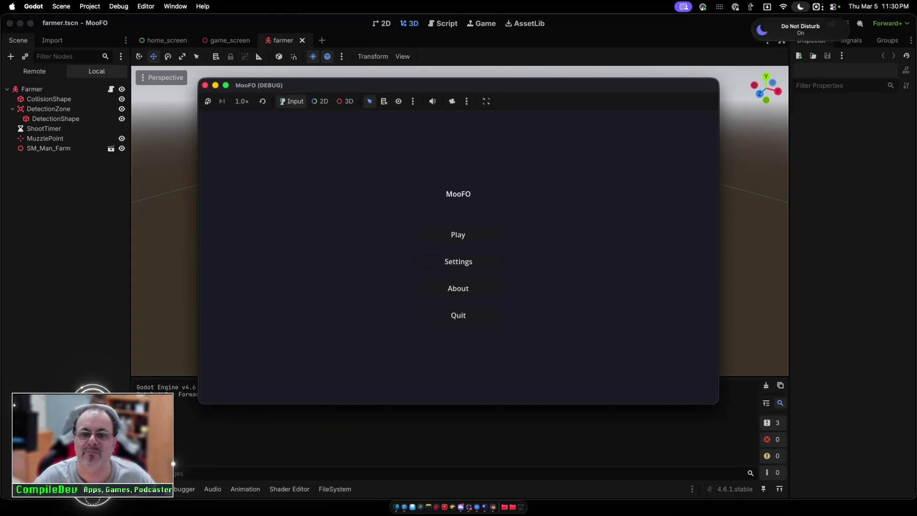
Step: Play MooFO, fly the UFO around the farmer until it takes 50% damage, then stop
click(458, 235)
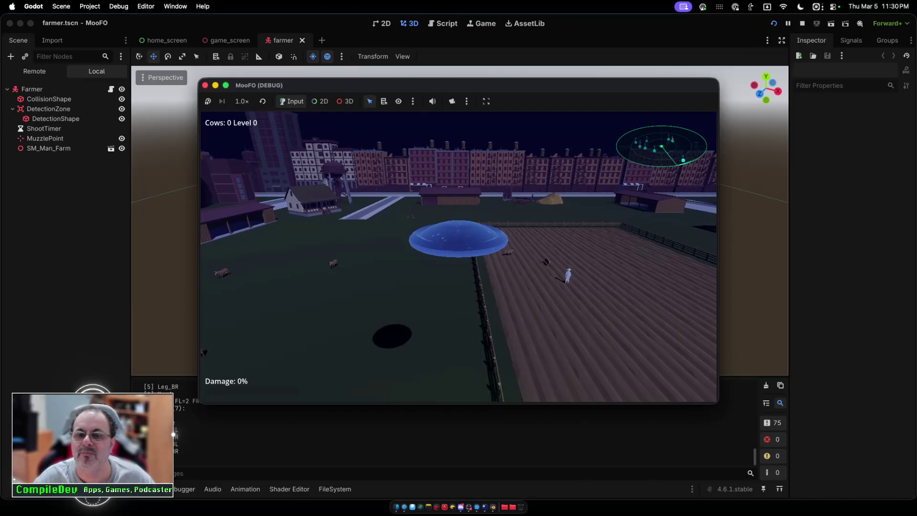
key(w)
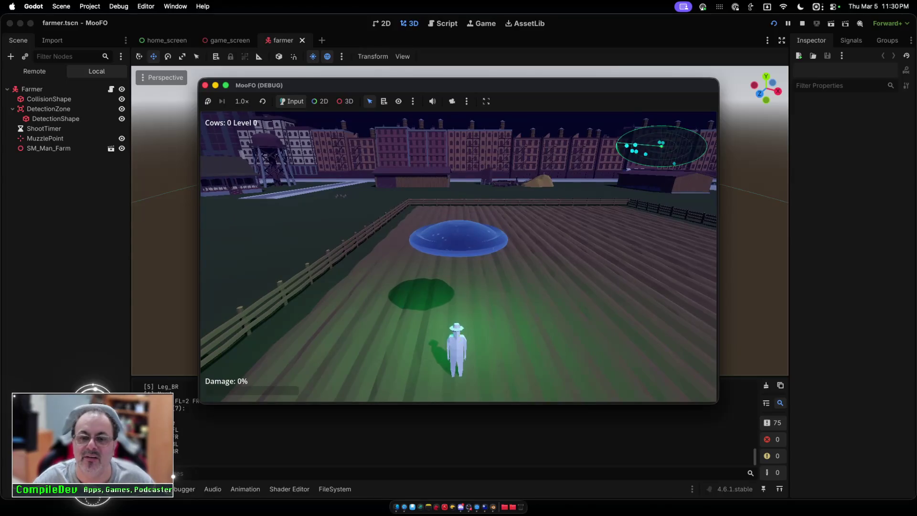
key(a)
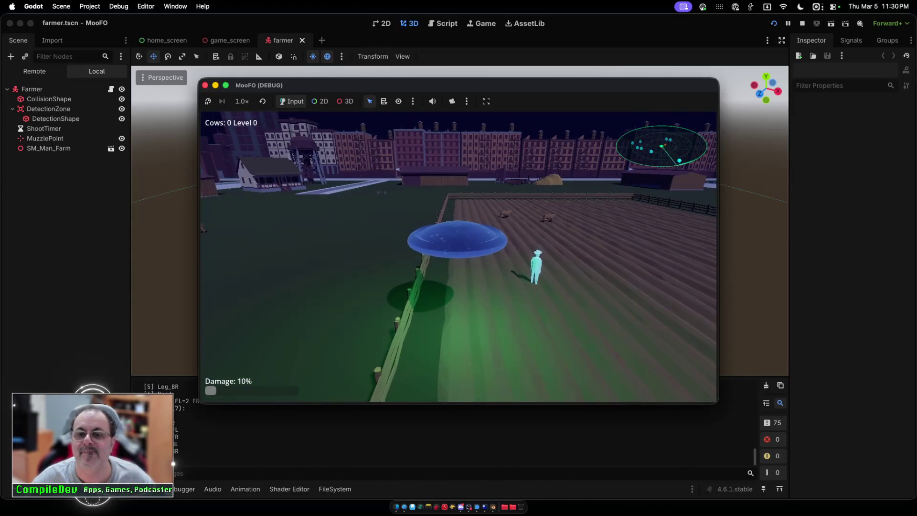
key(d)
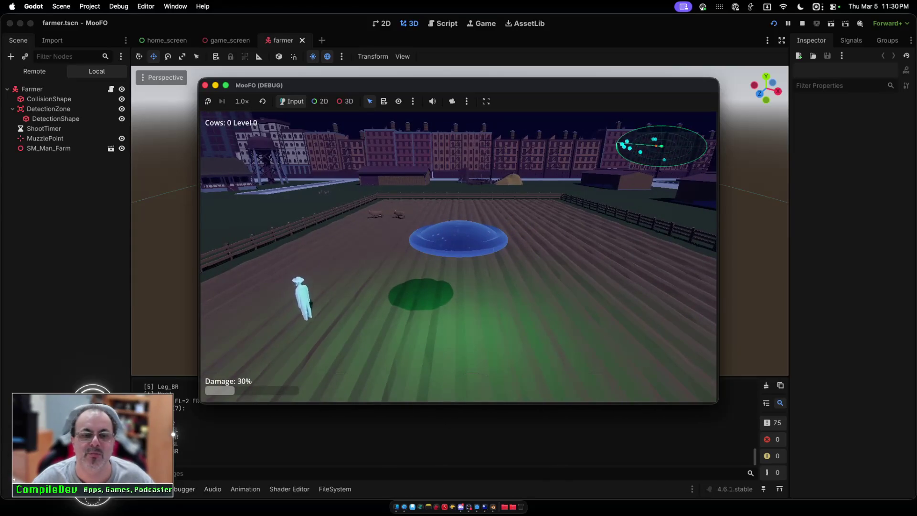
key(s)
key(w)
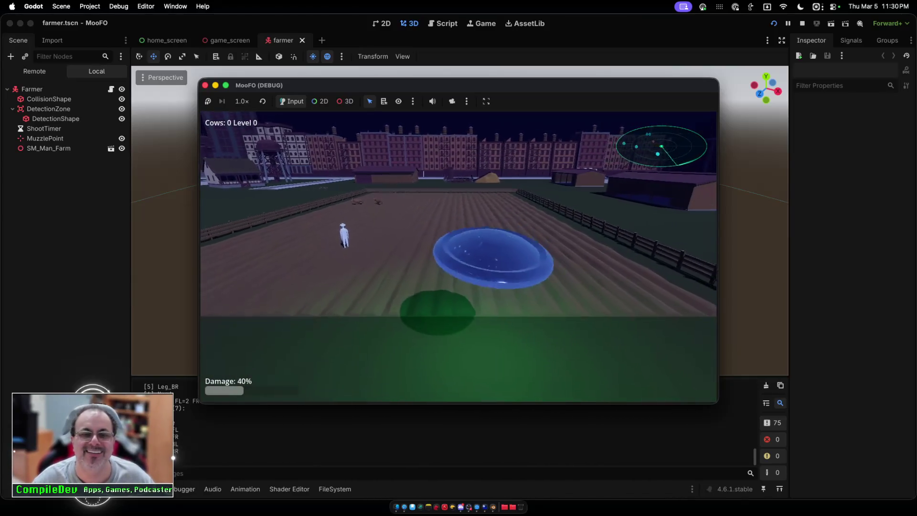
key(a)
key(a)
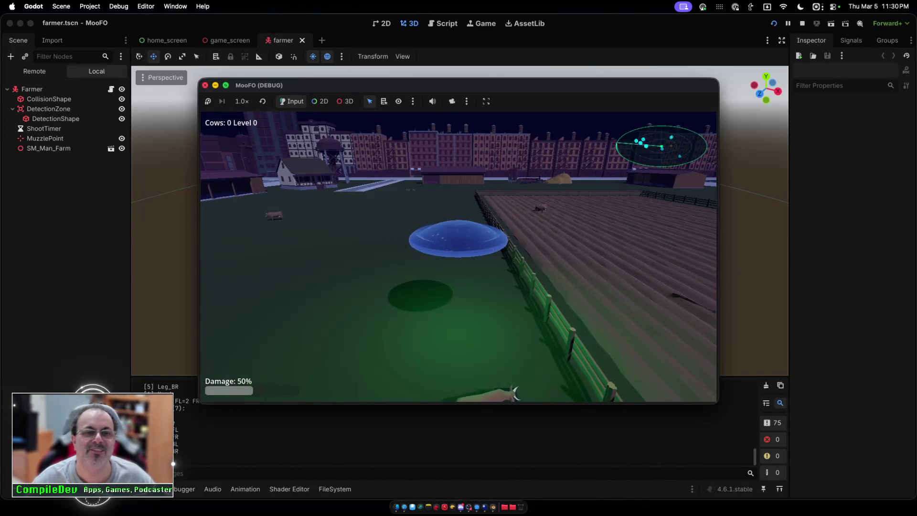
key(super+period)
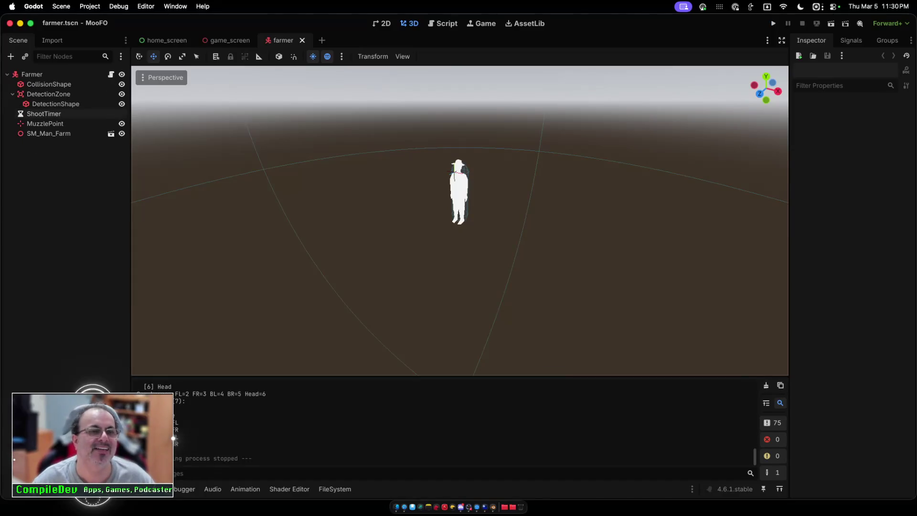
Step: Set SM_Man_Farm's Rotation Y to -180, save the scene, and launch a test run
click(49, 133)
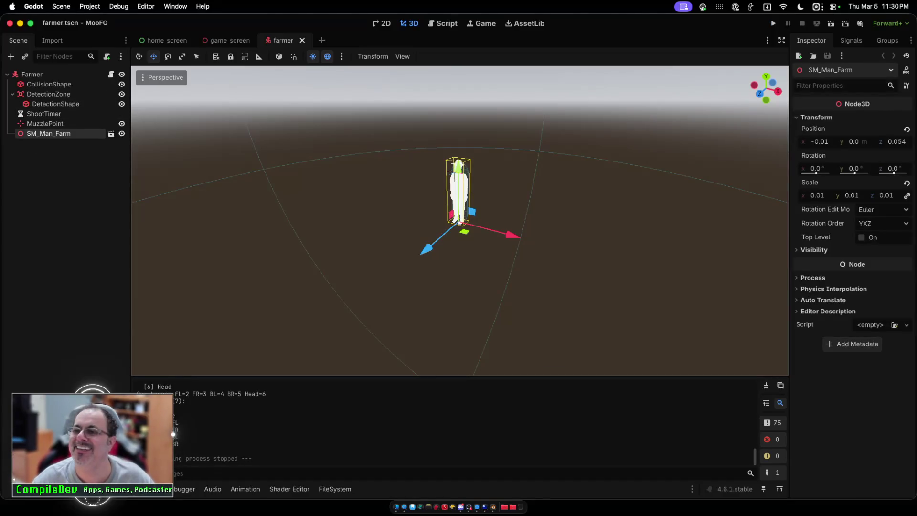
click(853, 169)
text(-180)
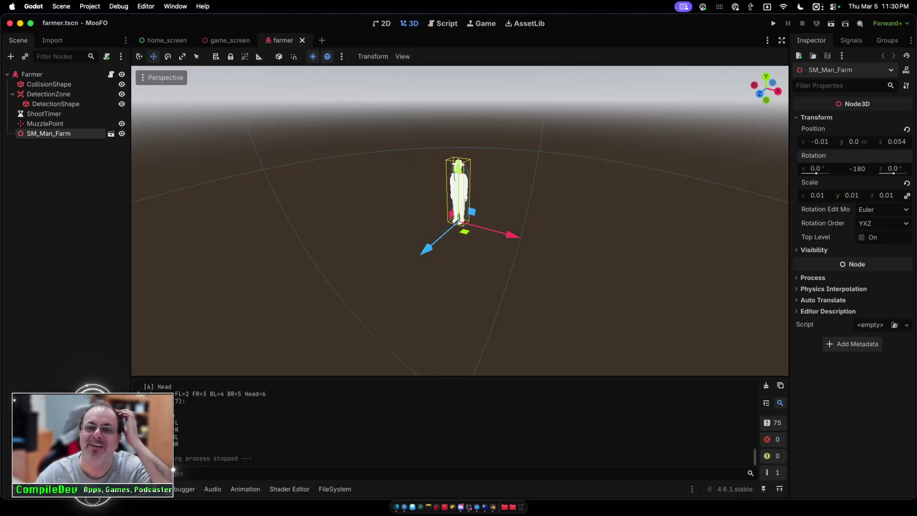
key(Return)
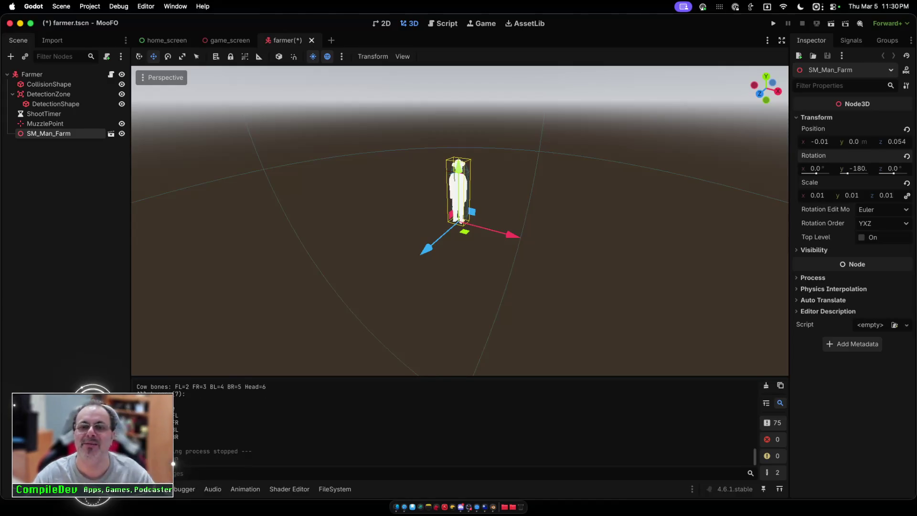
key(super+s)
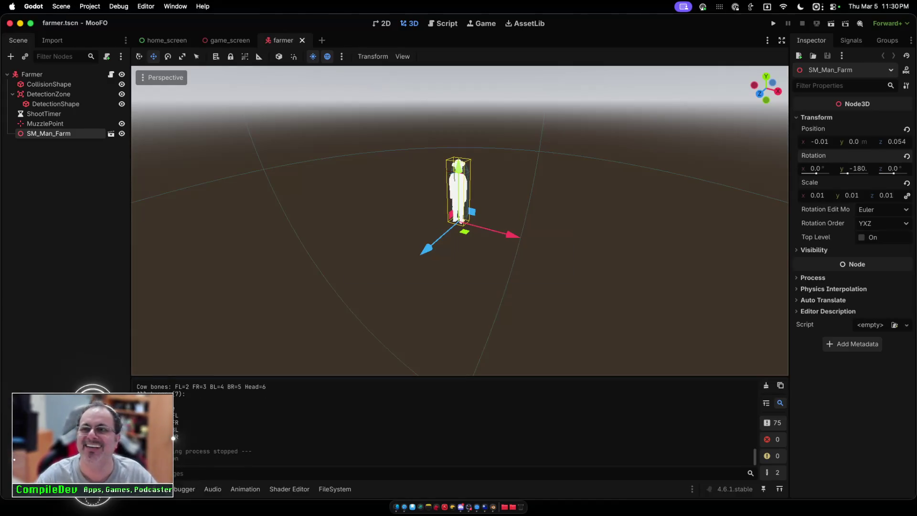
key(super+b)
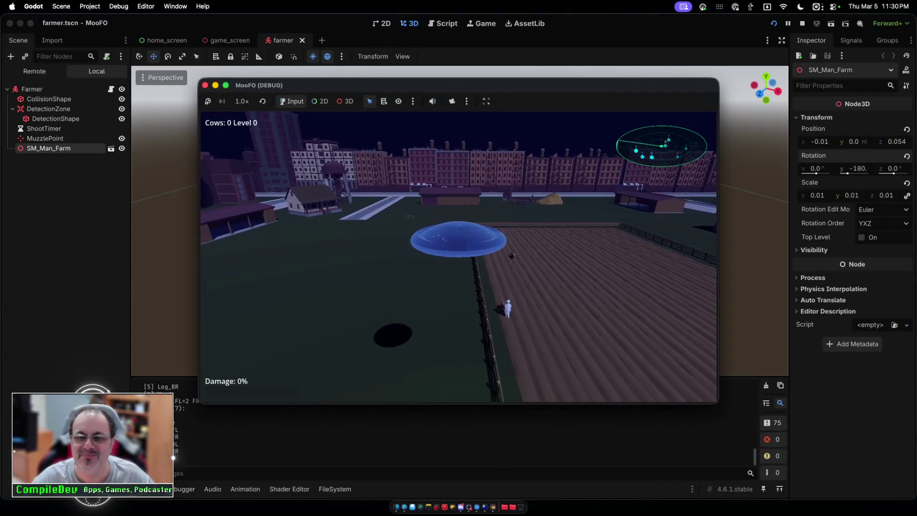
Step: Fly the UFO near the turned farmer, reaching 20% damage, then stop the game
key(w)
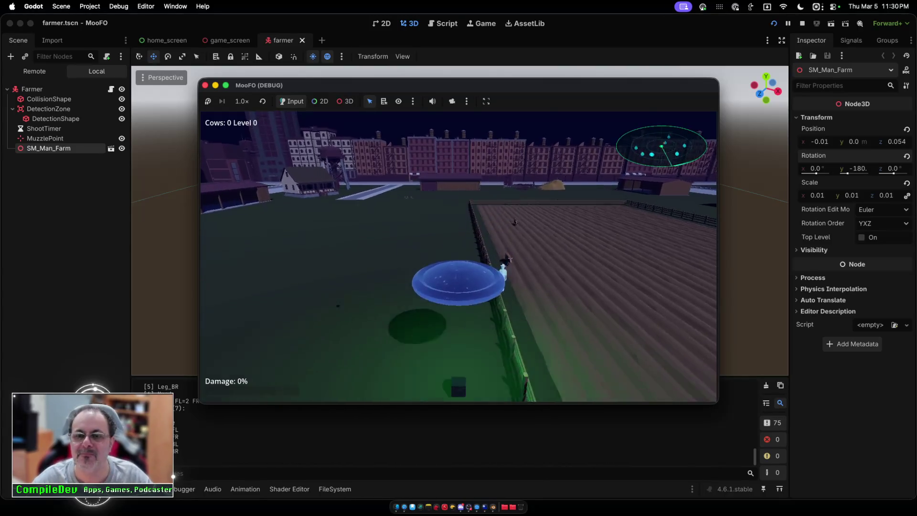
key(d)
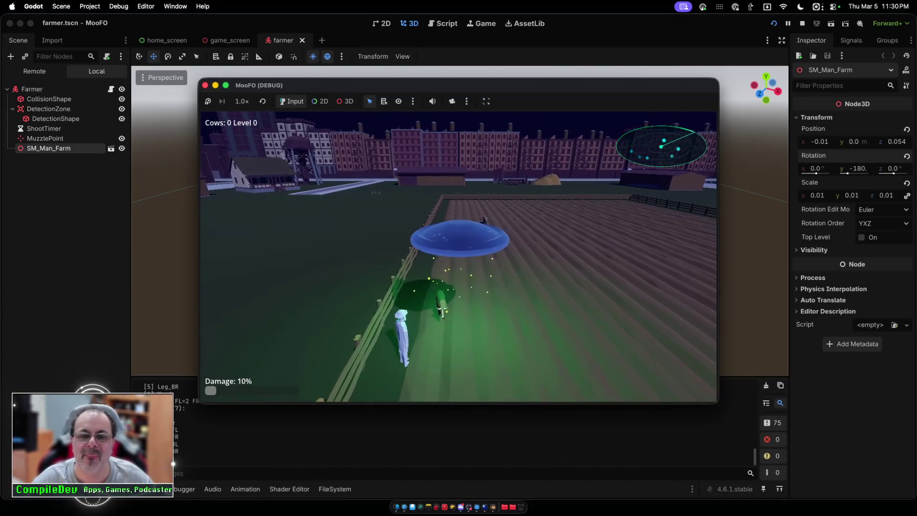
key(a)
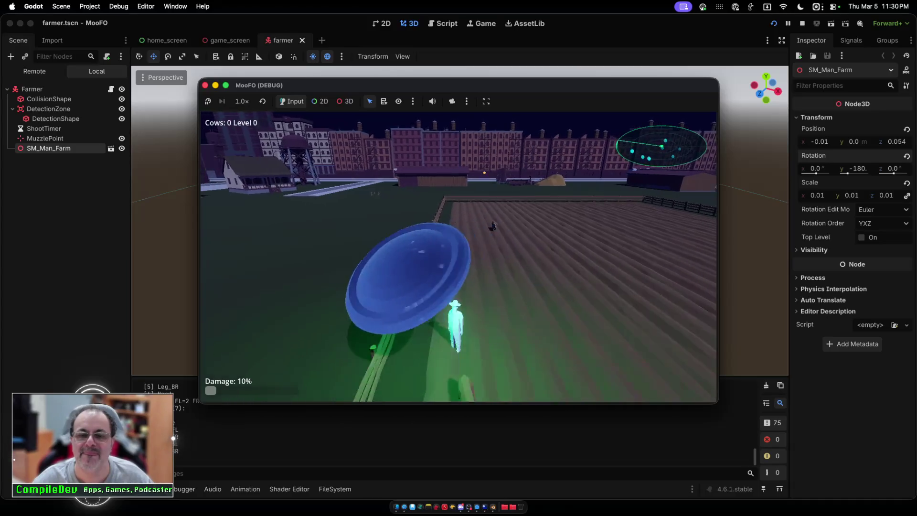
key(w)
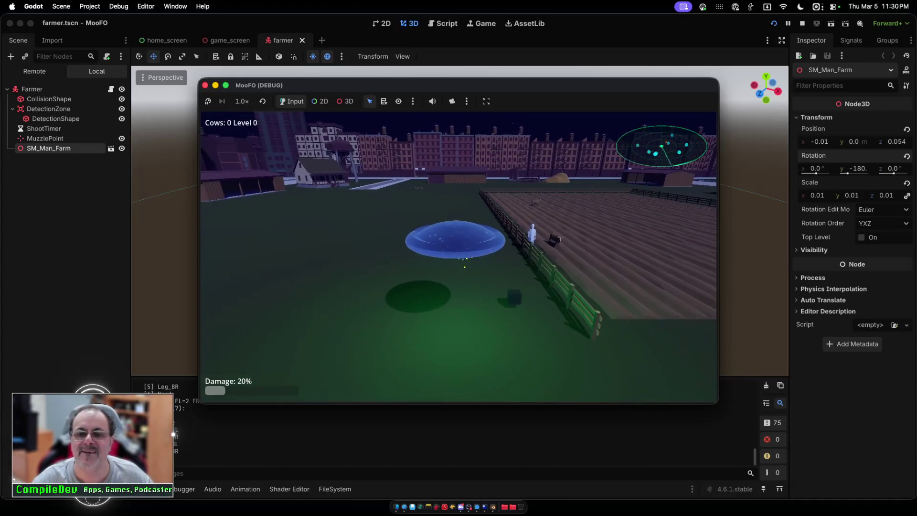
key(super+period)
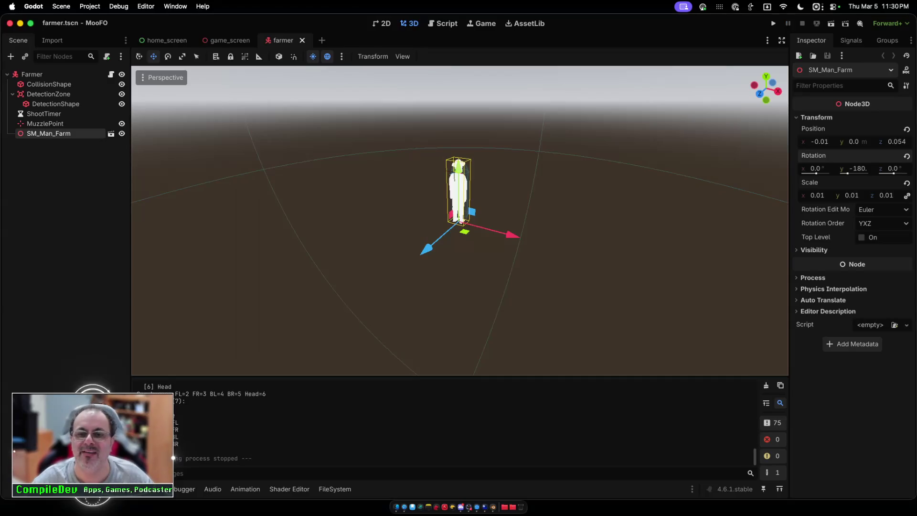
Step: Close the farmer scene to return to the game_screen level and browse its tree
key(super+w)
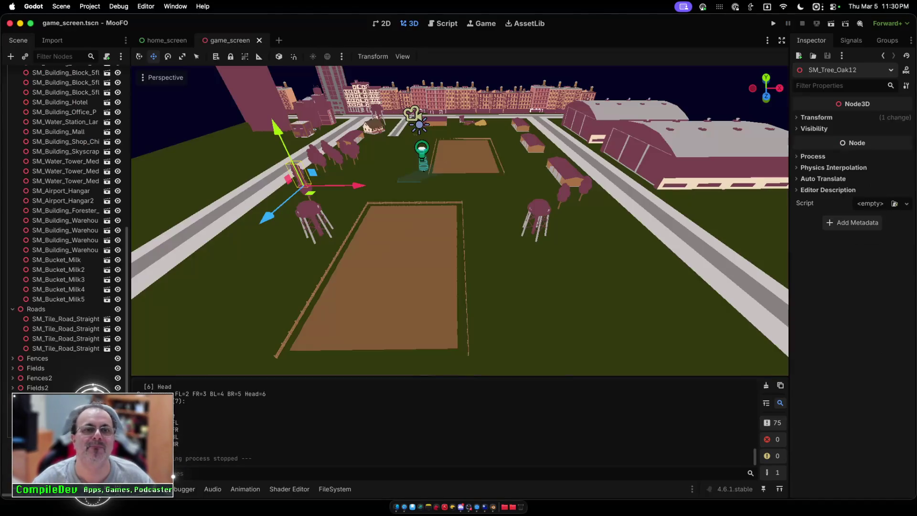
drag(137, 143, 137, 302)
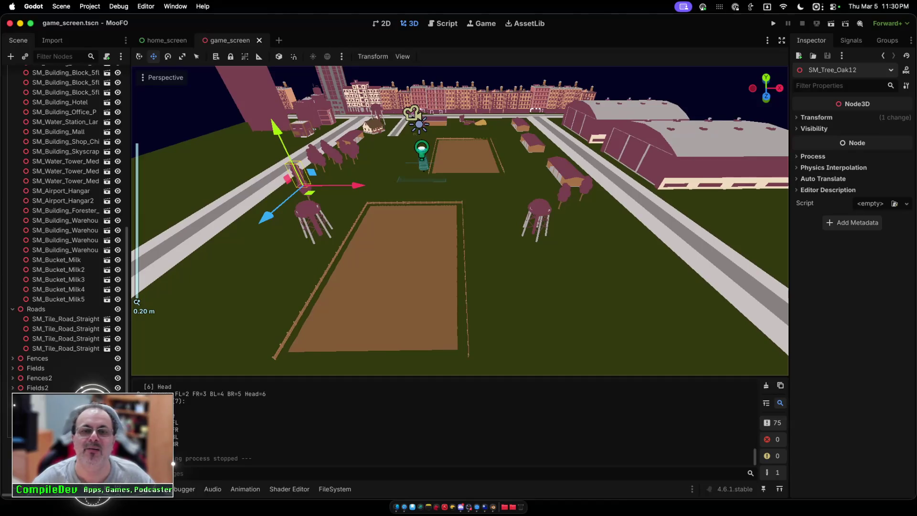
scroll(460, 220, up, 3)
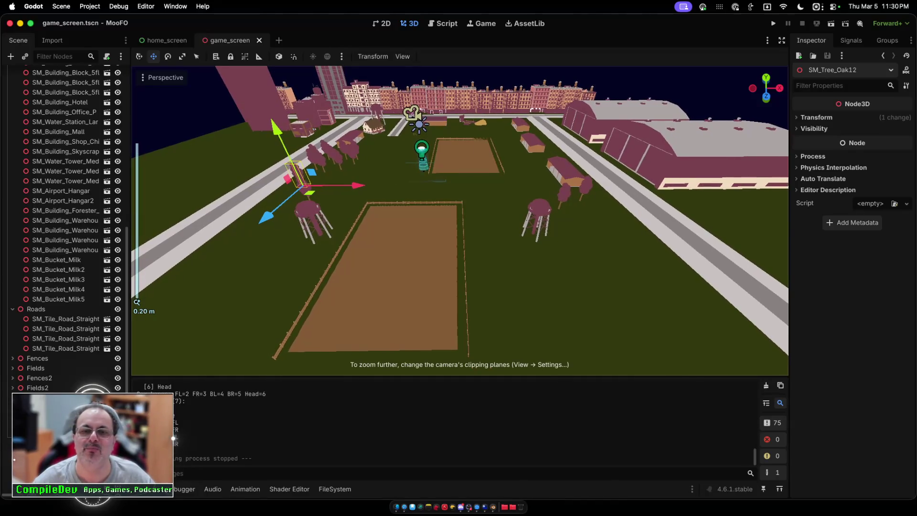
scroll(459, 220, down, 10)
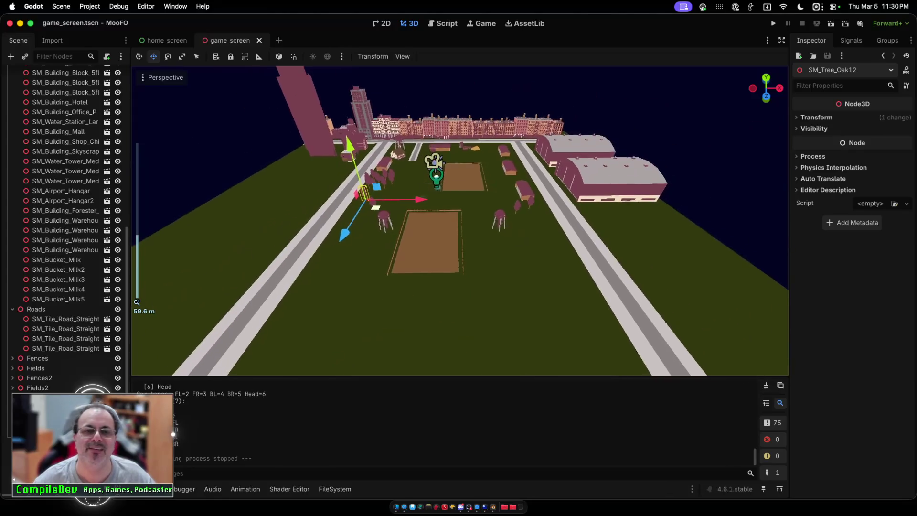
scroll(460, 219, up, 10)
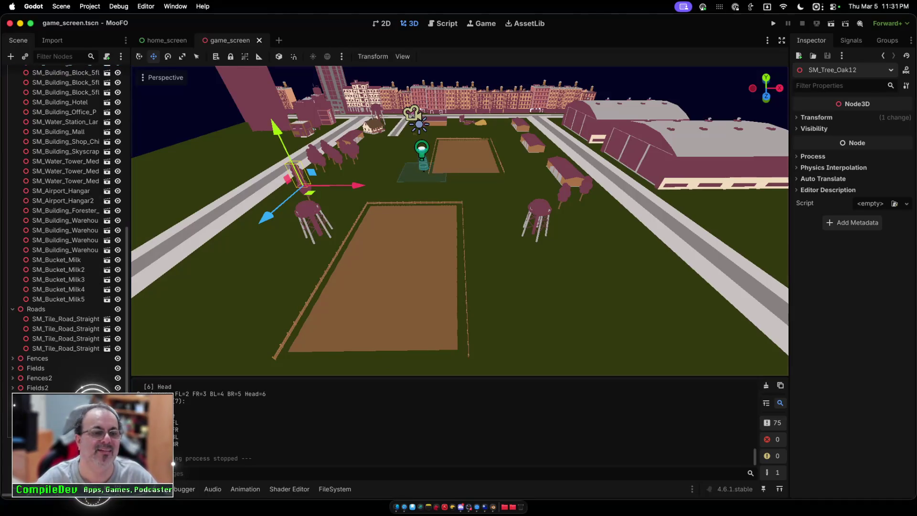
Step: Collapse the Roads group and select the SM_Tree_Oak and farmhouse nodes
click(12, 308)
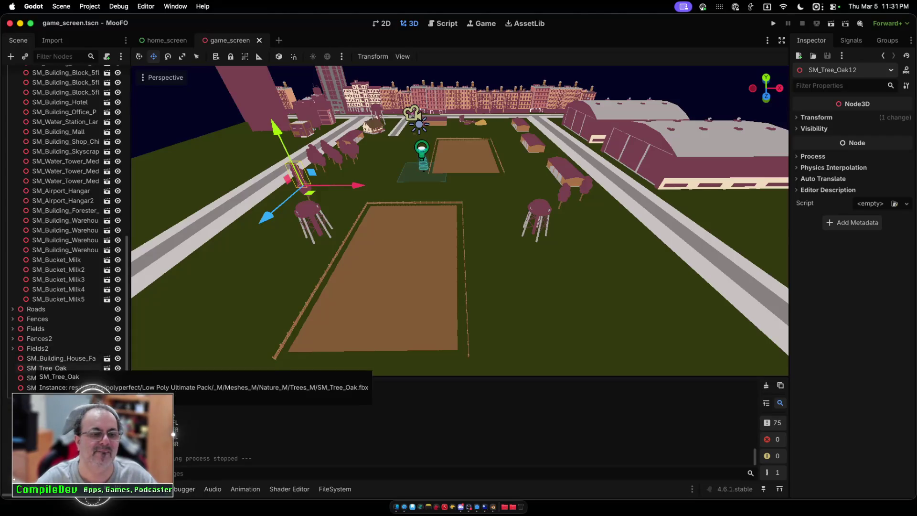
click(46, 368)
click(57, 354)
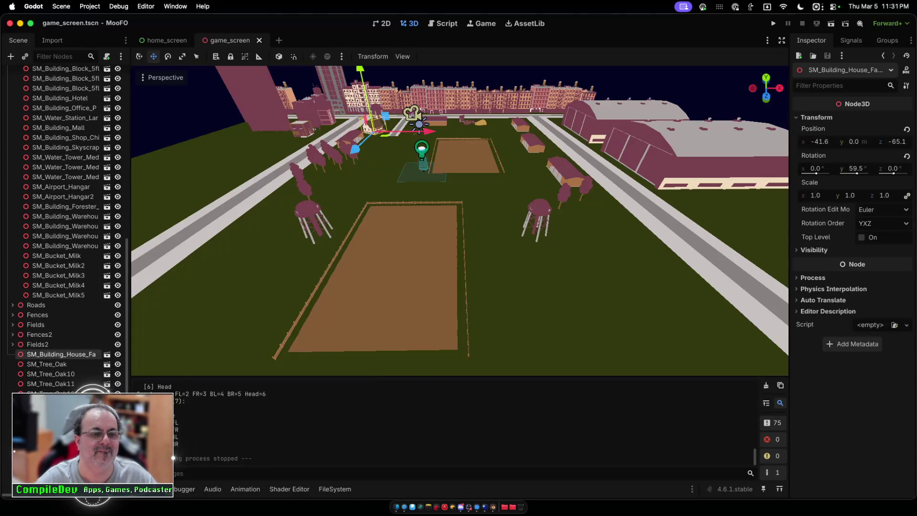
mouse_move(57, 354)
mouse_down()
mouse_move(48, 340)
mouse_move(47, 364)
mouse_up()
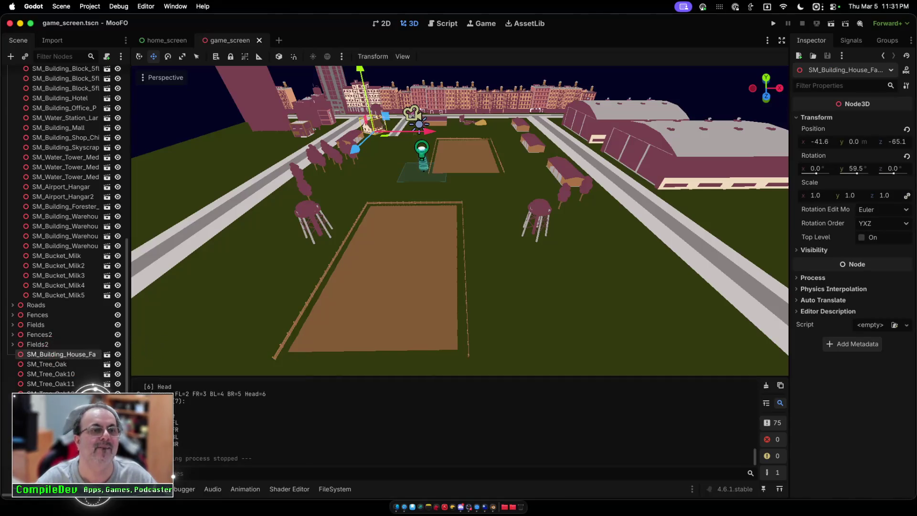
Step: Place the farmhouse node just below Buildings and select all 13 SM_Tree_Oak nodes
click(12, 222)
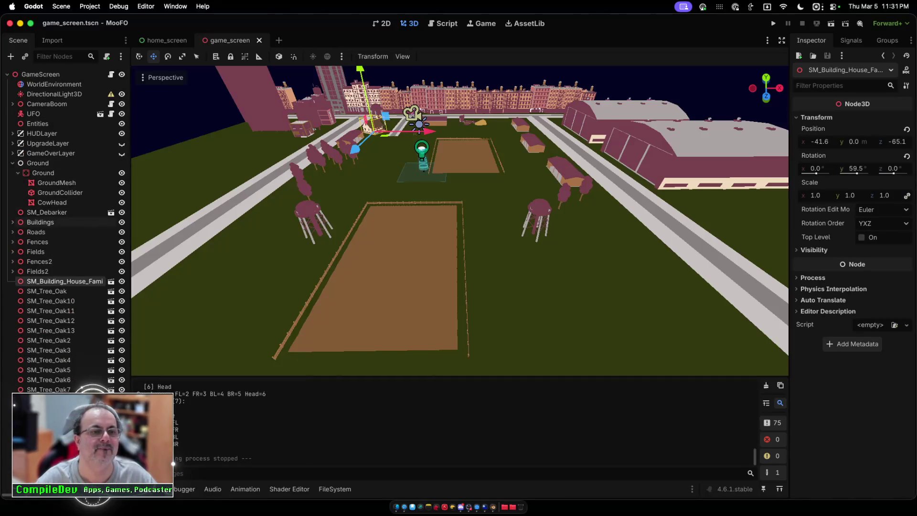
drag(57, 281, 43, 223)
click(12, 222)
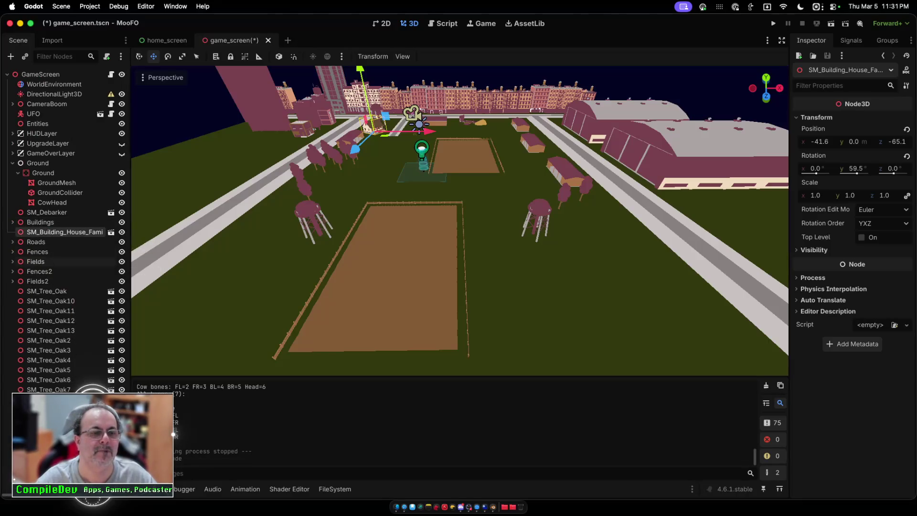
click(46, 291)
shift+click(48, 409)
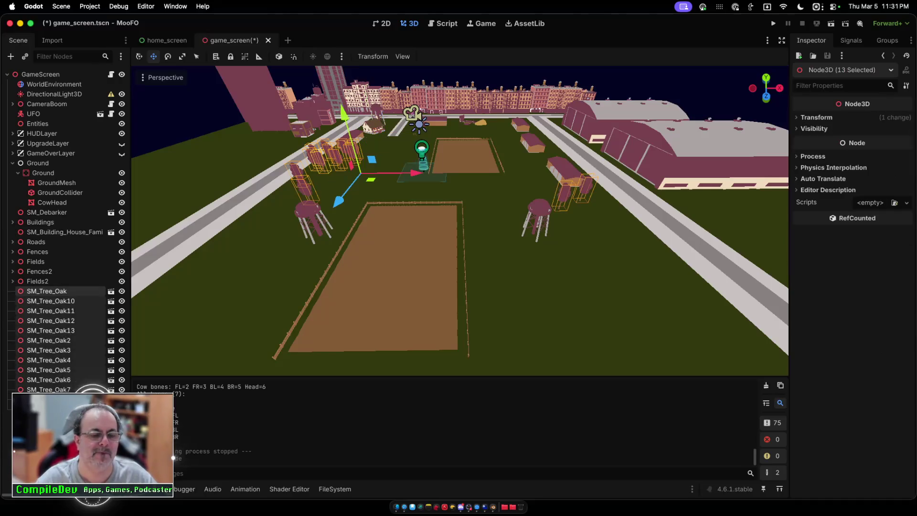
Step: Reparent the oak trees under a new Node3D named Trees, then collapse Trees and Ground
right_click(63, 338)
click(95, 428)
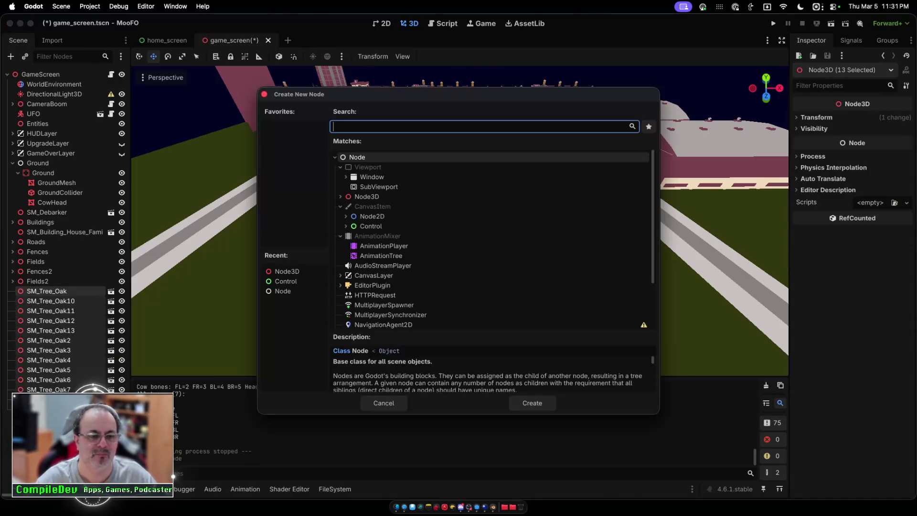
double_click(367, 196)
text(Tree)
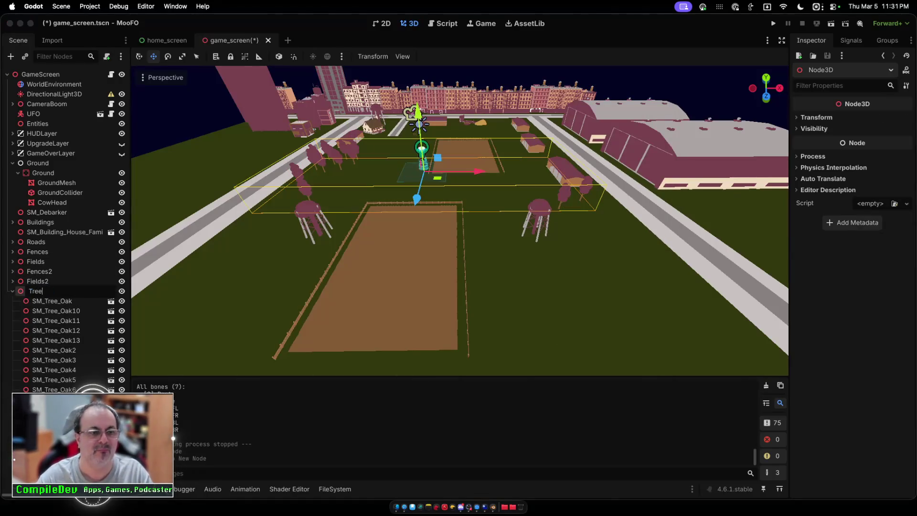
text(s)
key(Return)
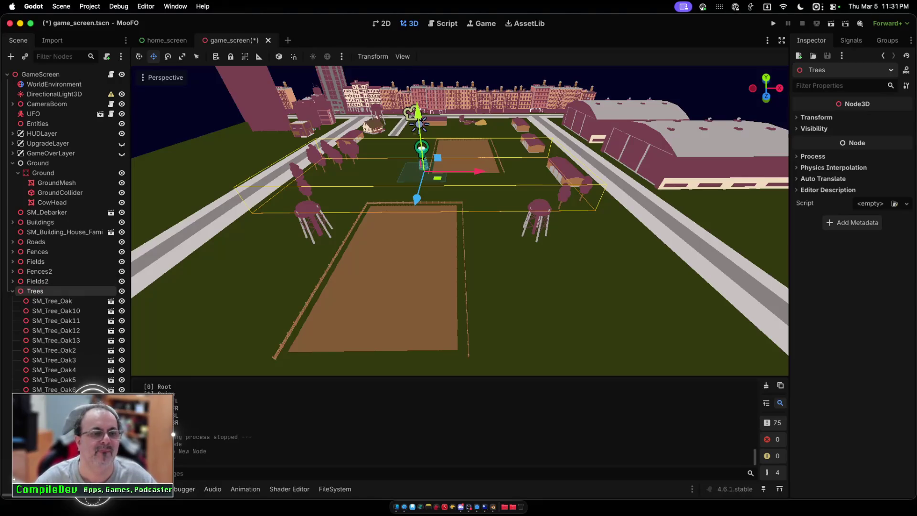
key(Left)
click(13, 163)
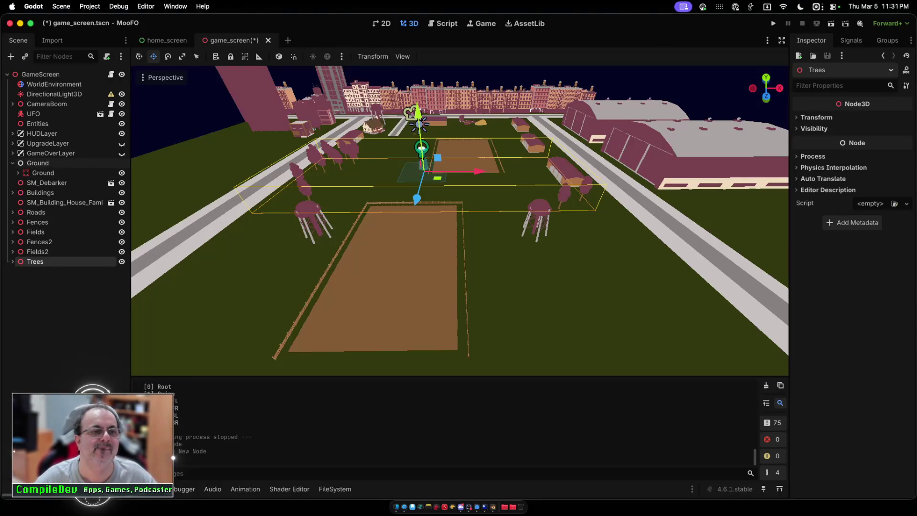
Step: Drag SM_Building_House_Fami into Buildings, collapse Buildings, and select the Entities node
click(67, 334)
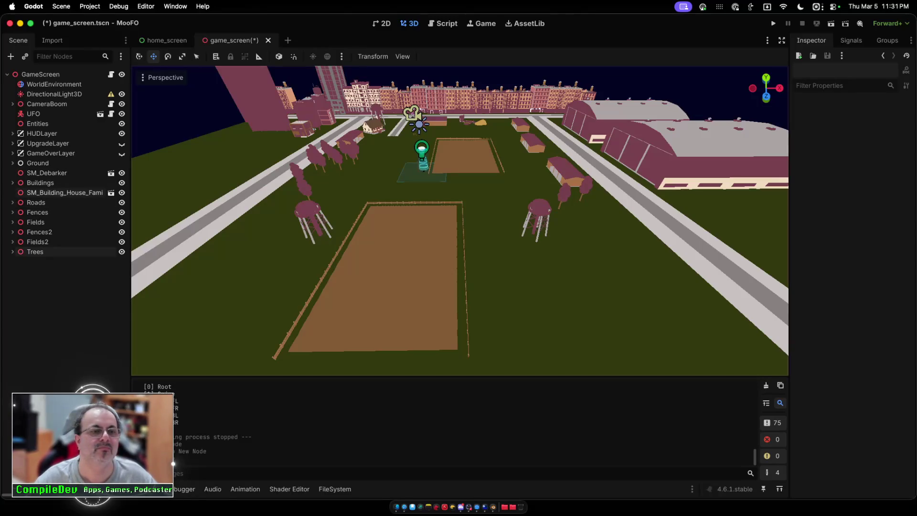
click(65, 192)
drag(64, 192, 53, 183)
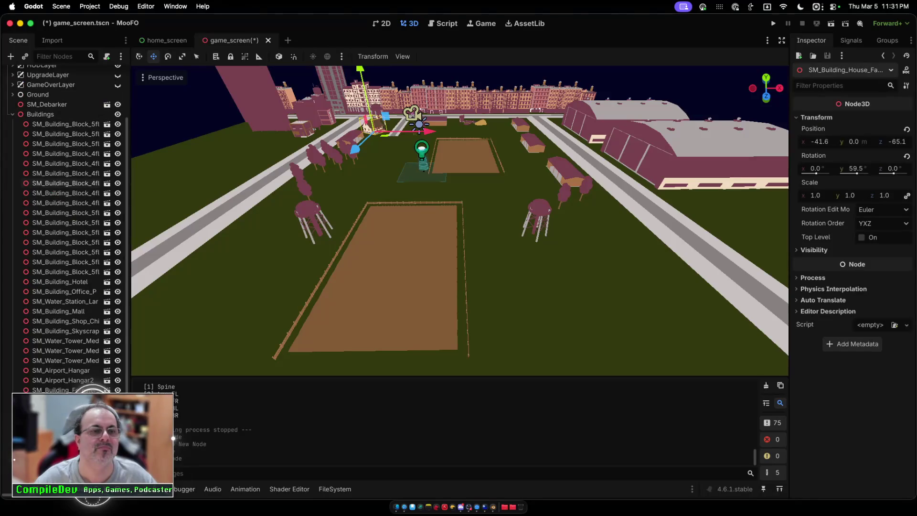
click(12, 114)
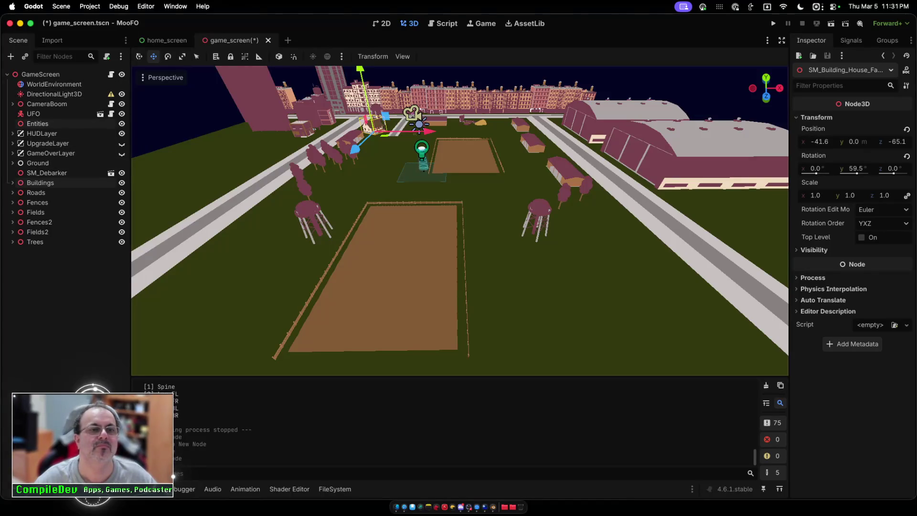
click(37, 124)
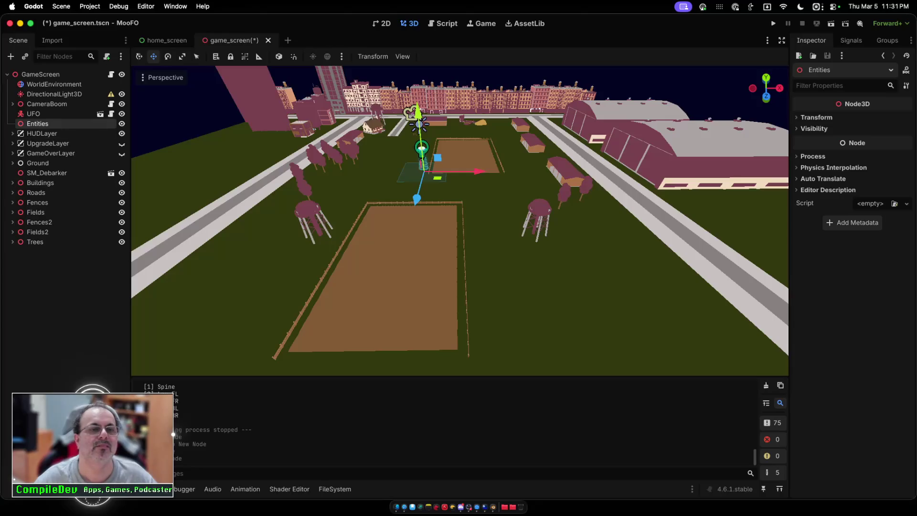
Step: Frame the view on the Entities node beside the UFO beam and field fence
scroll(460, 221, up, 5)
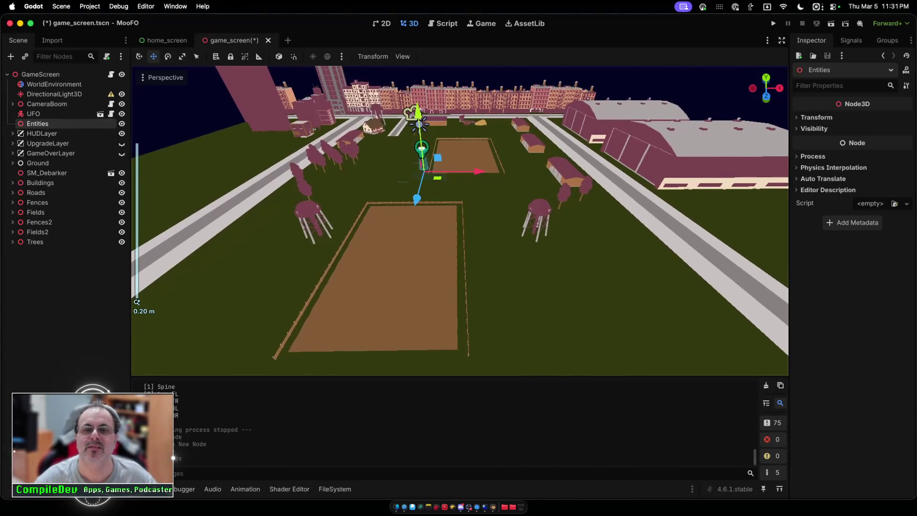
key(f)
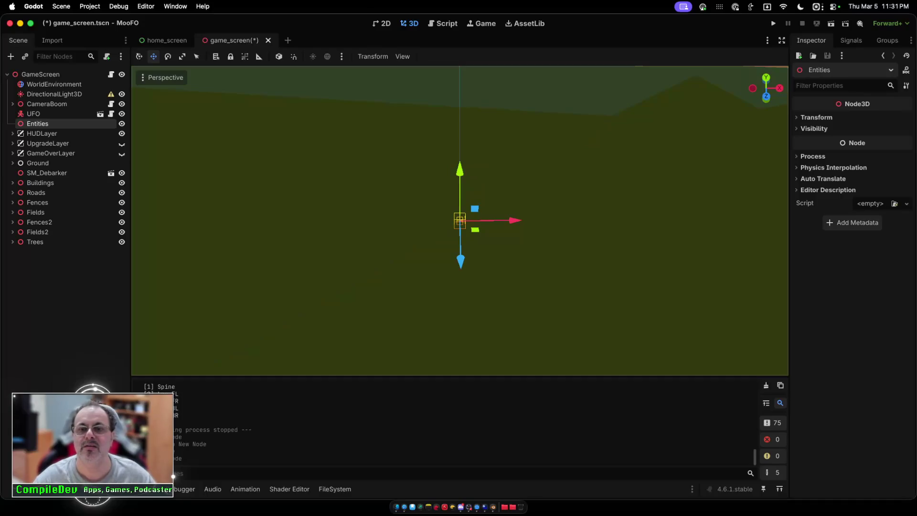
scroll(460, 221, up, 2)
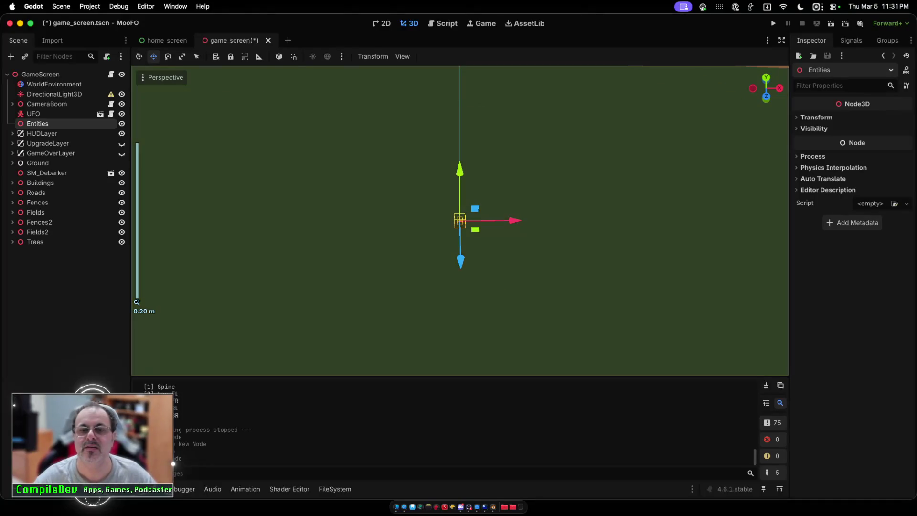
scroll(459, 221, down, 5)
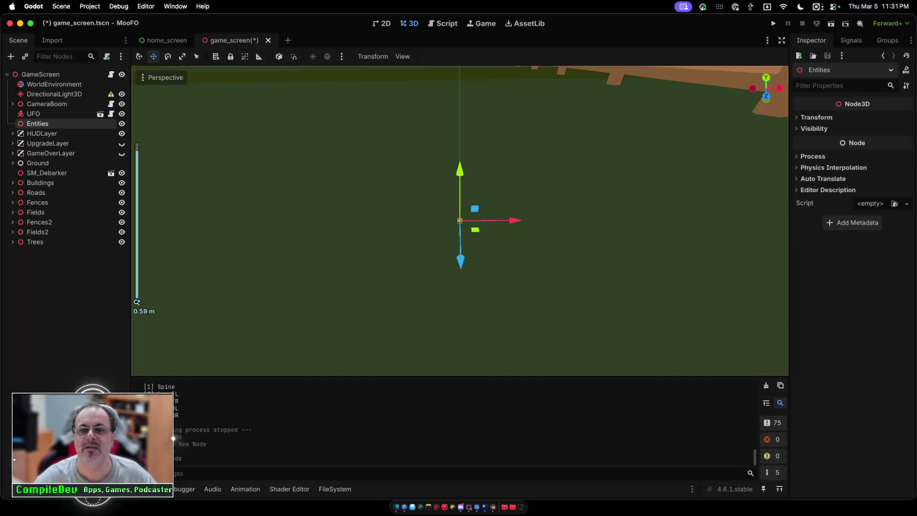
scroll(459, 221, down, 8)
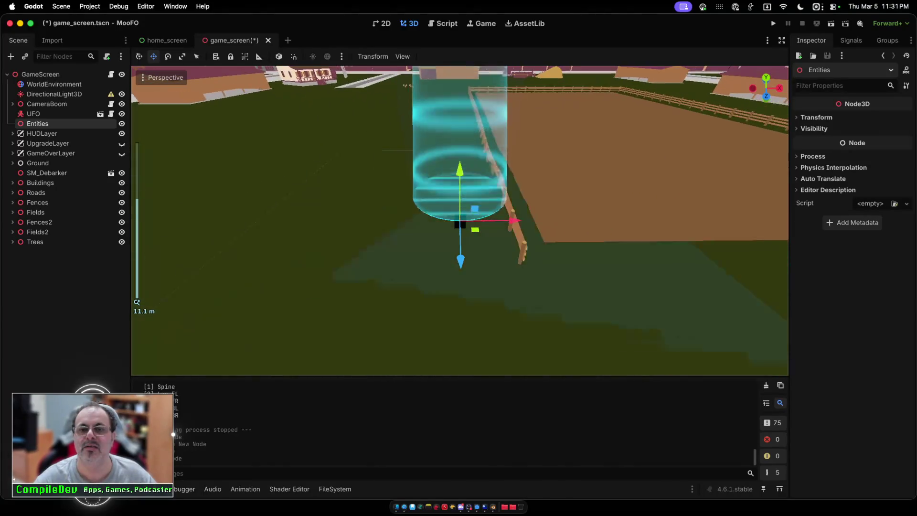
Step: Move Entities along Z, undo that move, and select the CowHead mesh
drag(460, 253, 461, 294)
key(super+z)
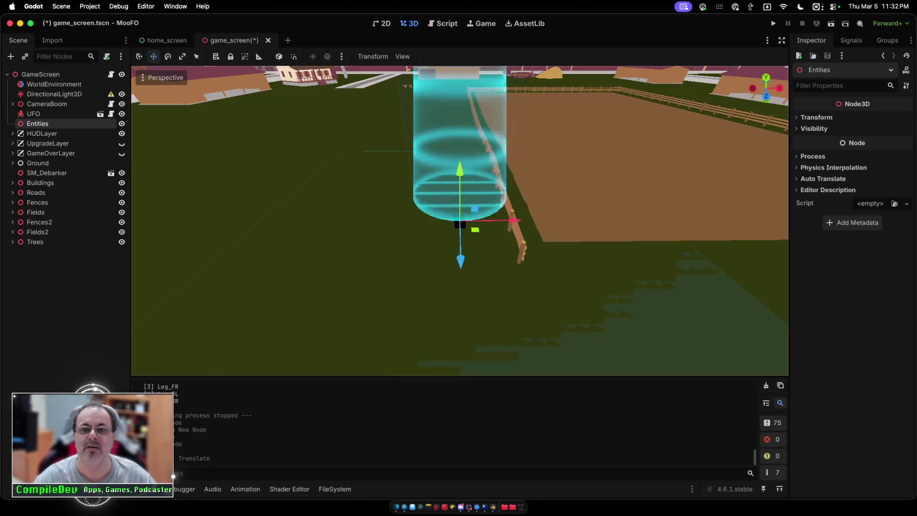
click(459, 224)
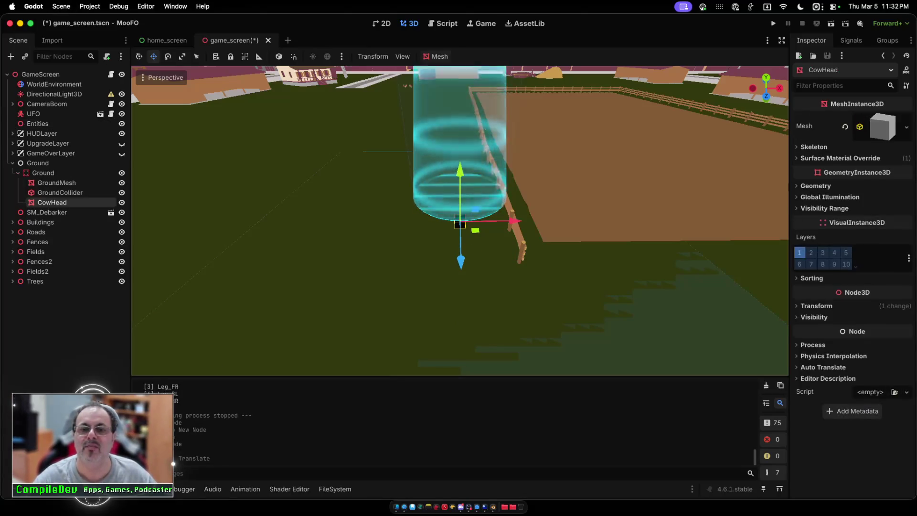